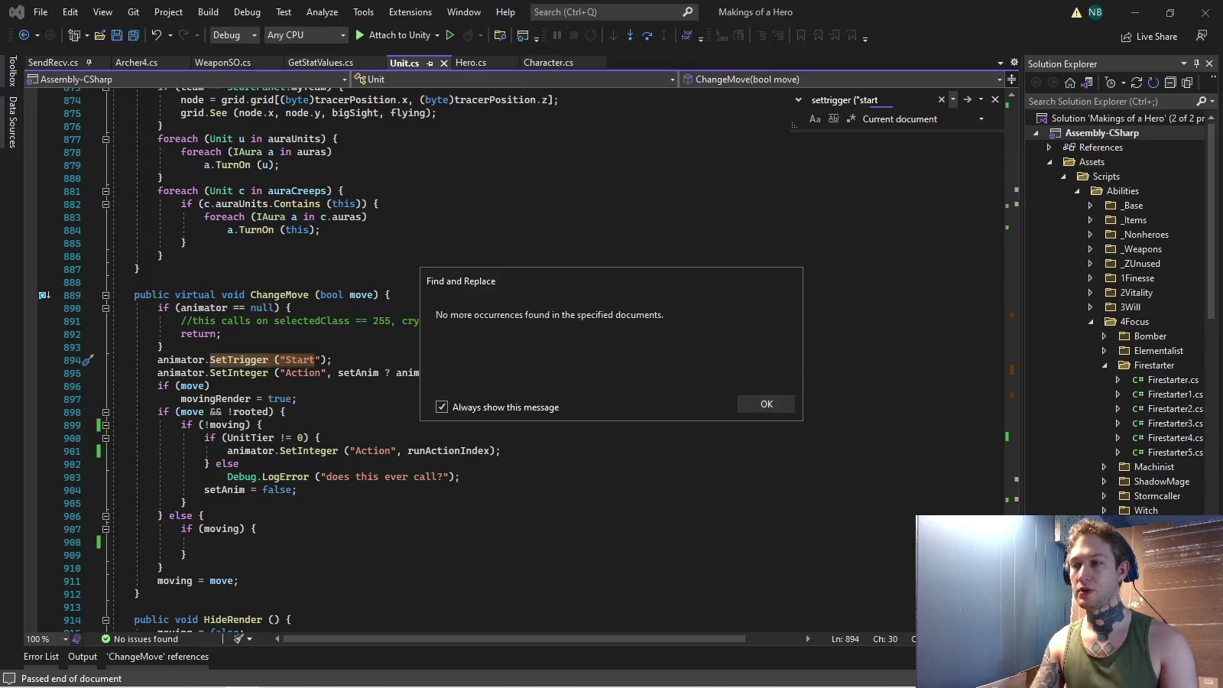
Add Debug.LogError ("test!"); at the top of SetAnimation in Unit.cs and save the file.
key("Return")
key("Return")
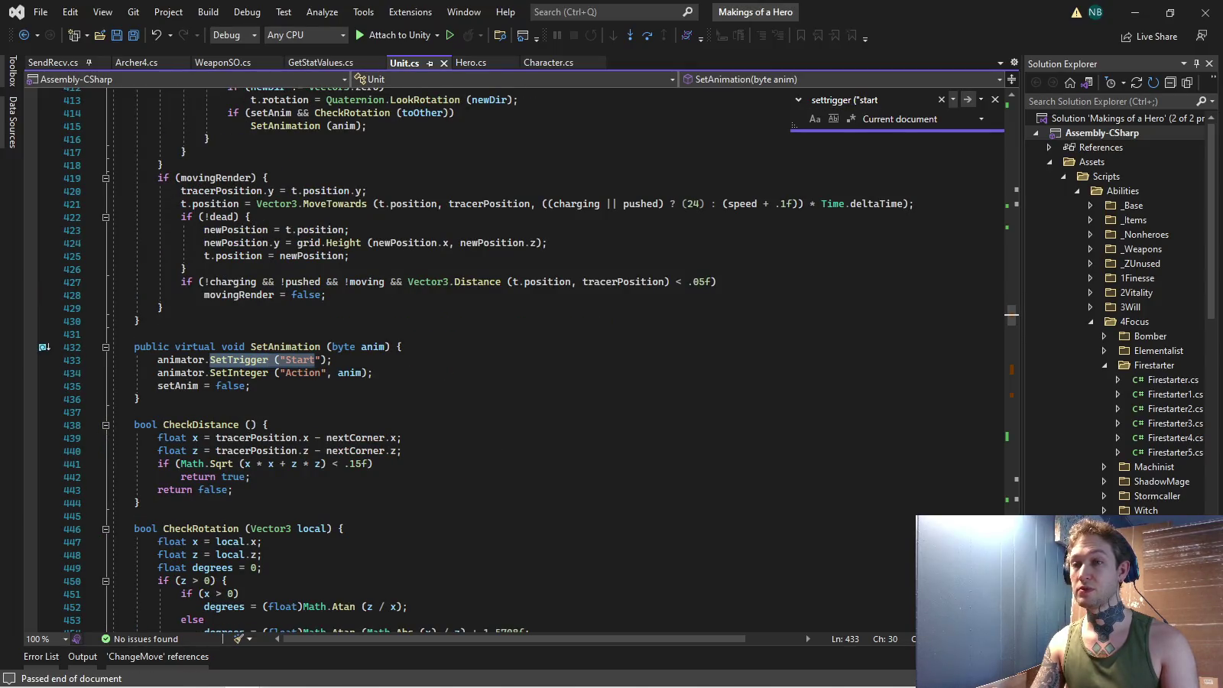
left_click(329, 359)
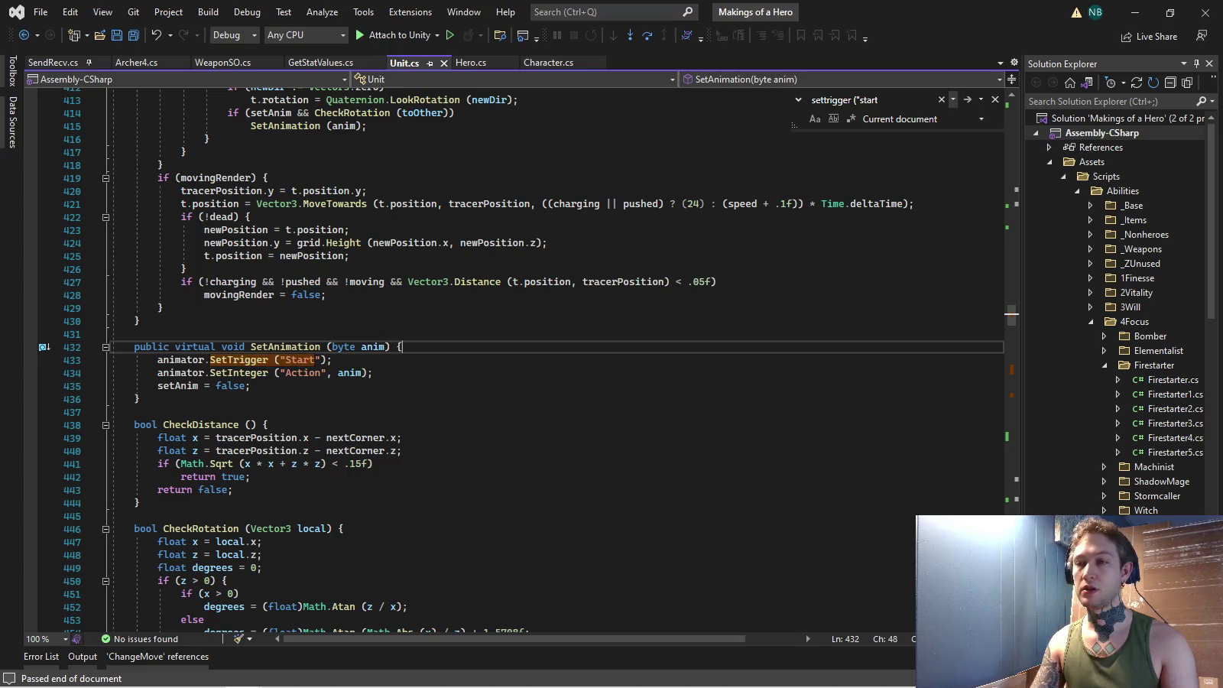
key("ctrl+Return")
type("Debug.LogError ")
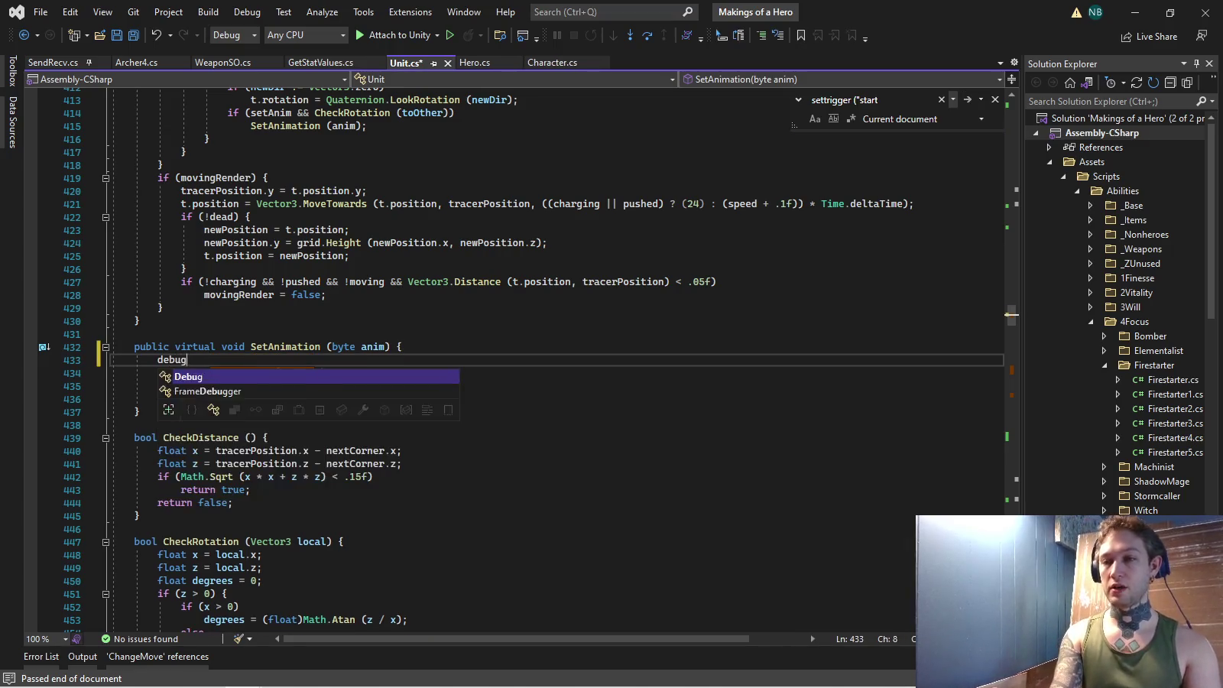
type("(\"tes")
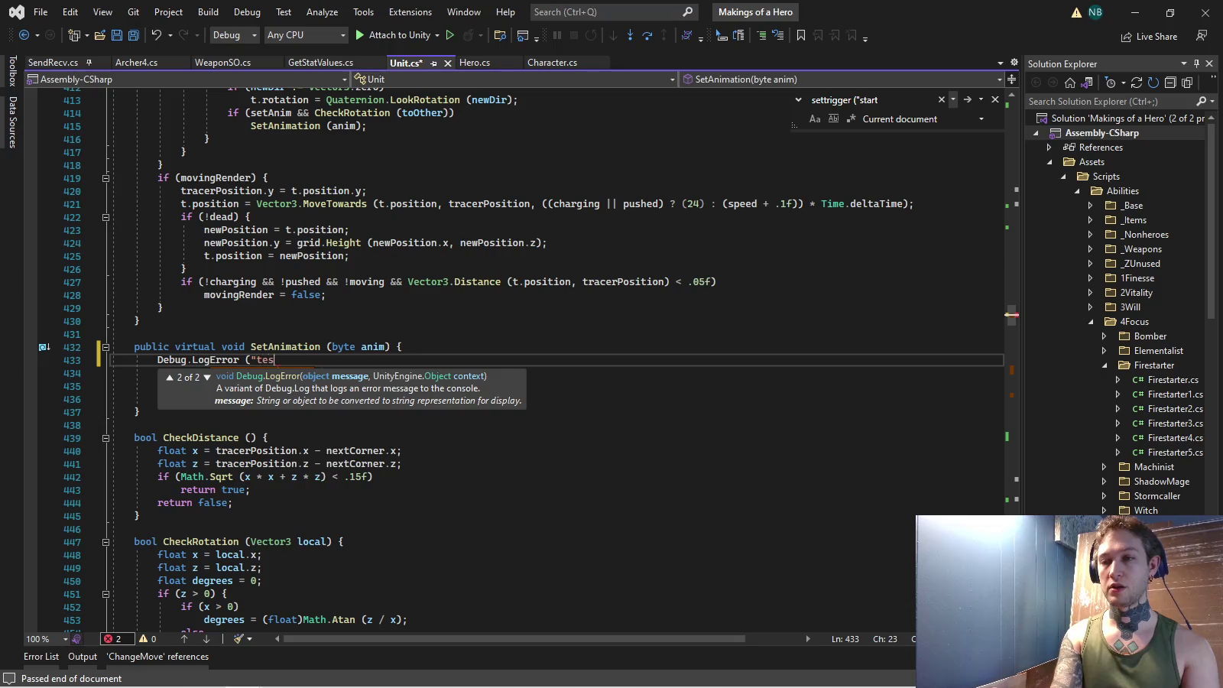
type("t!\");")
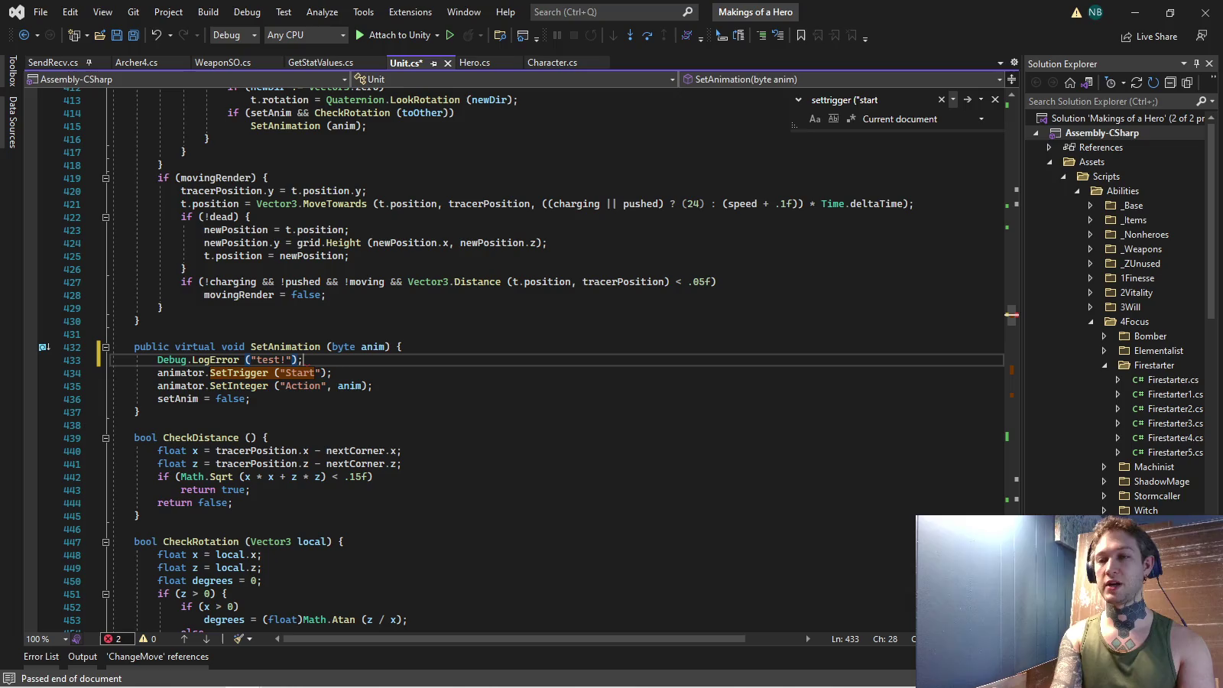
key("ctrl+s")
key("shift+Home")
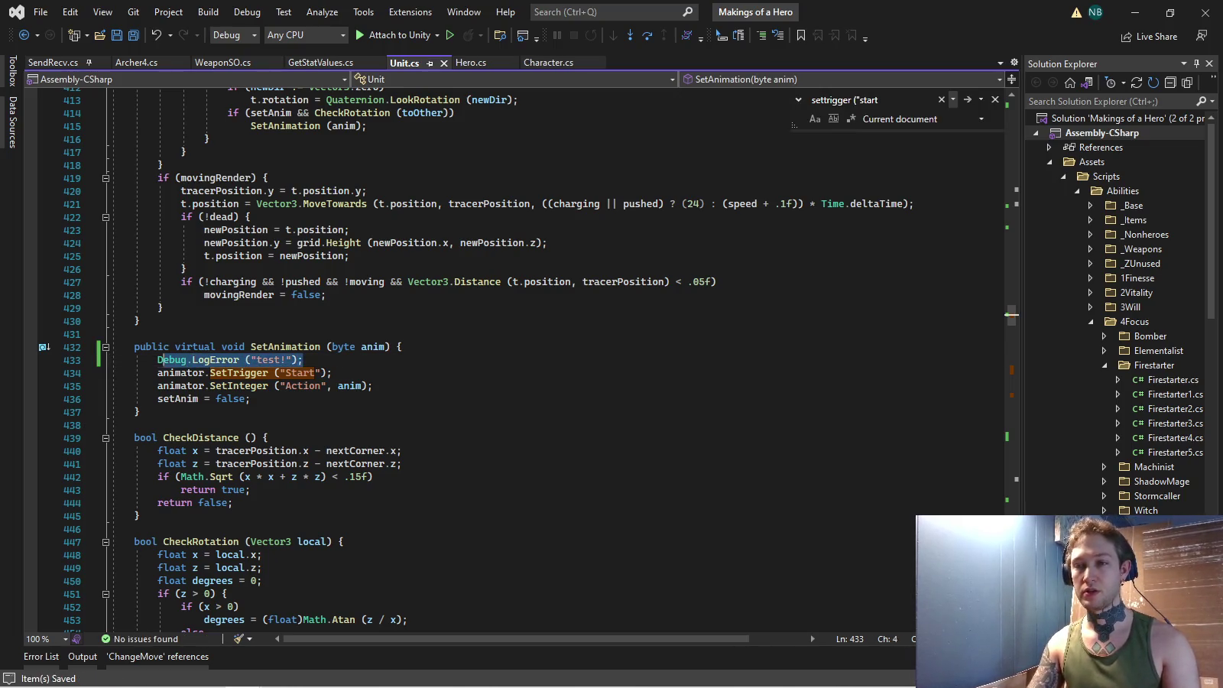
Step through the Start trigger matches to reach the SetTrigger("Start") line in ChangeMove.
key("F3")
key("F3")
key("F3")
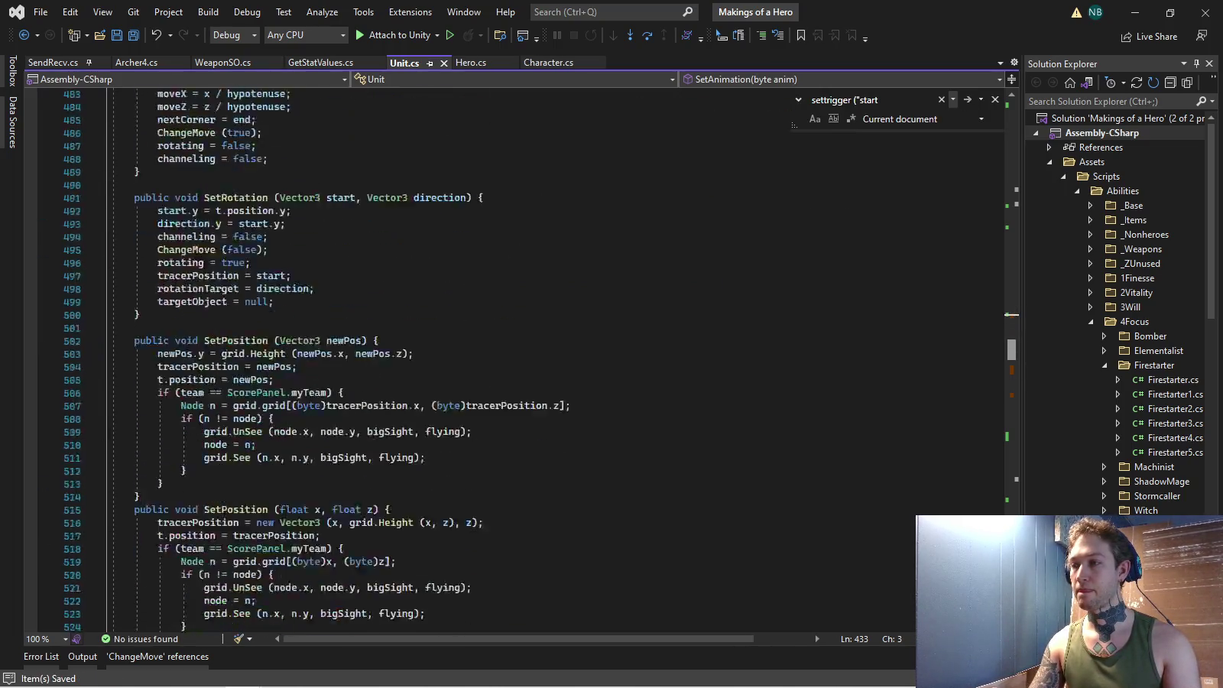
left_click(967, 99)
left_click(967, 99)
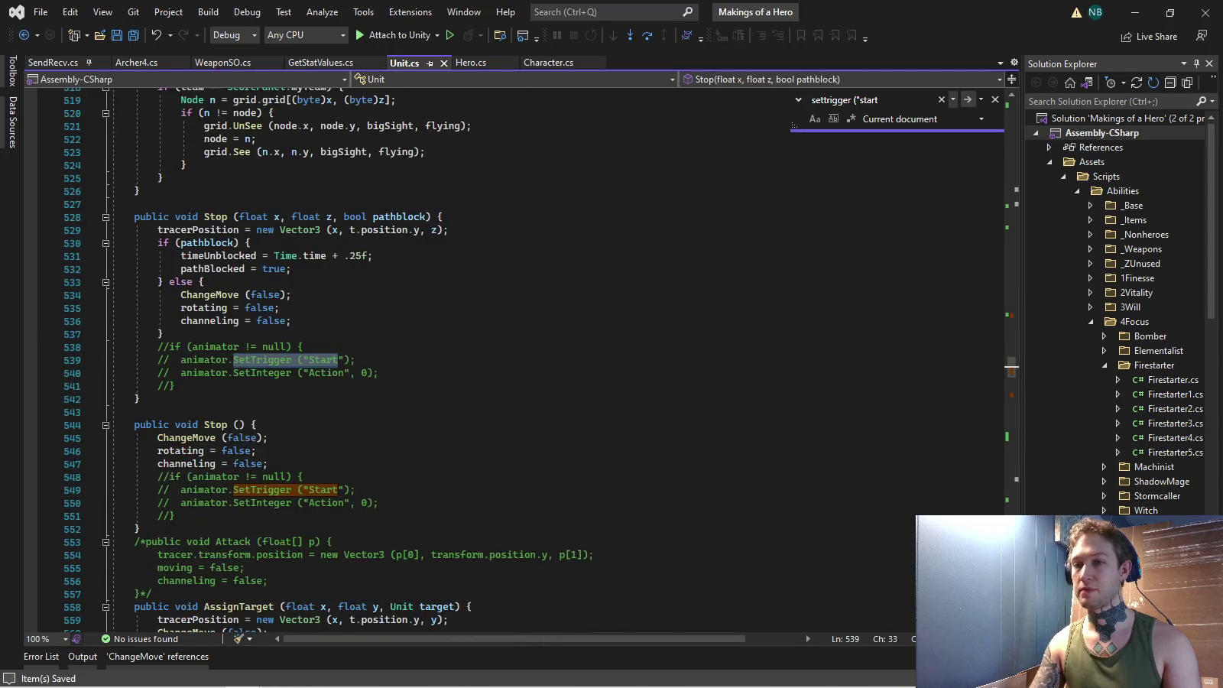
left_click(968, 100)
left_click(967, 100)
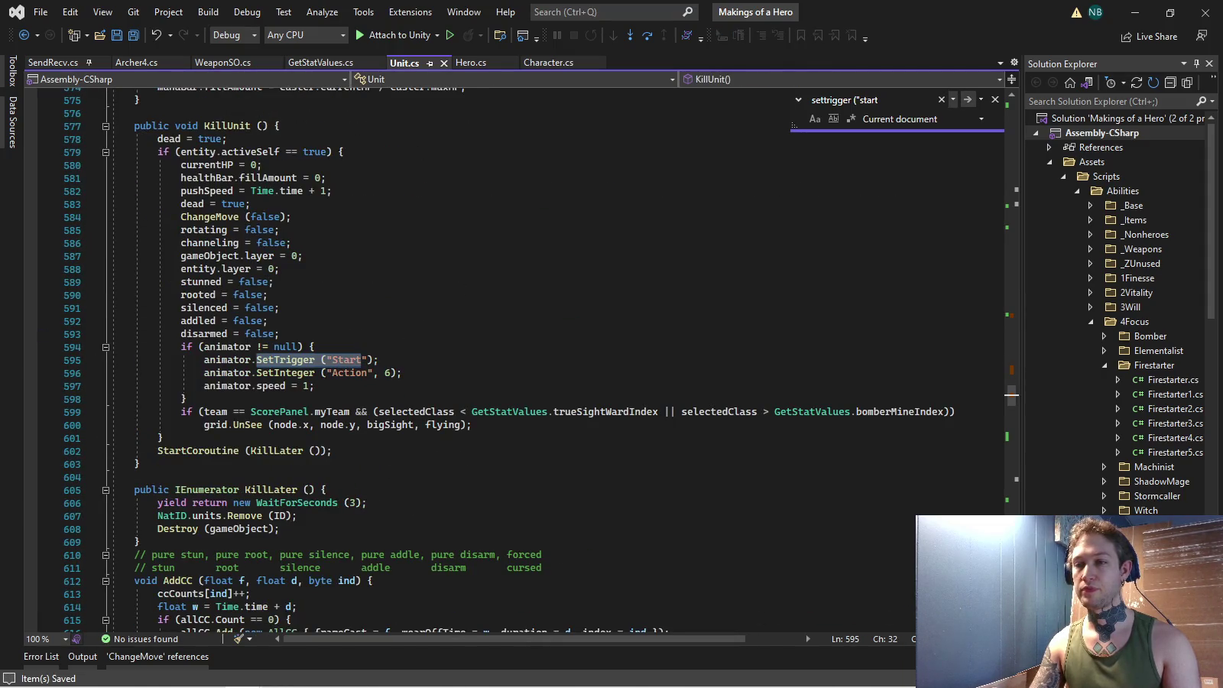
key("Escape")
key("Up")
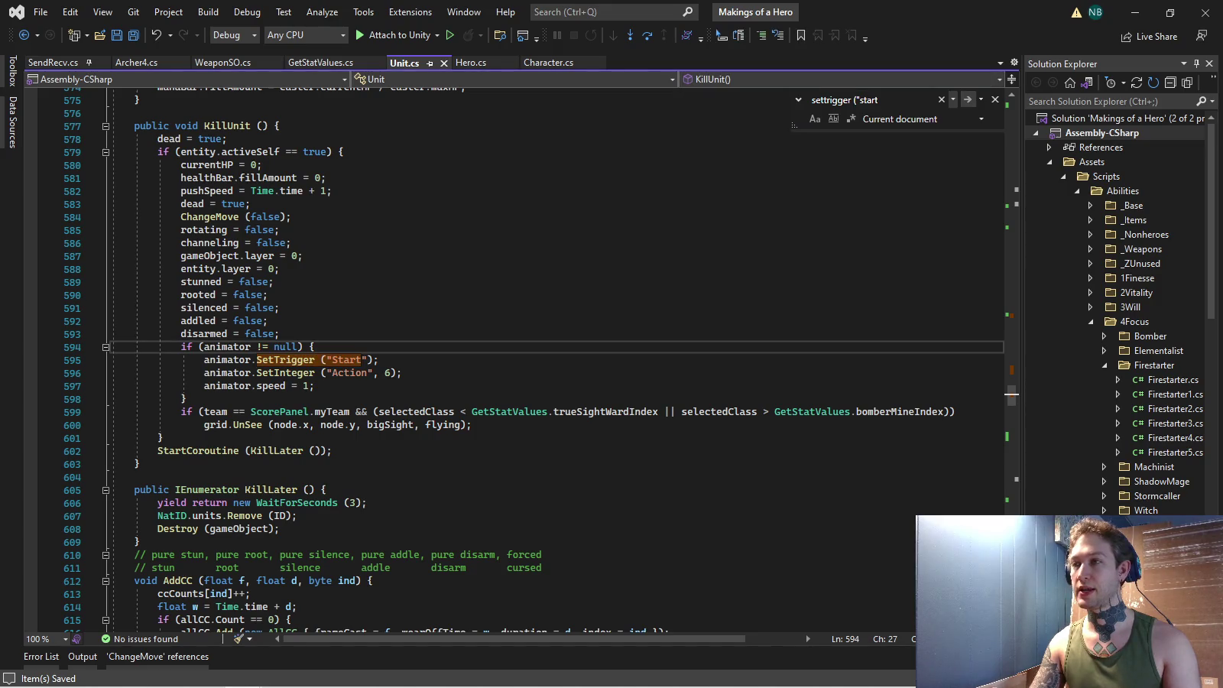
key("F3")
key("F3")
key("Escape")
key("End")
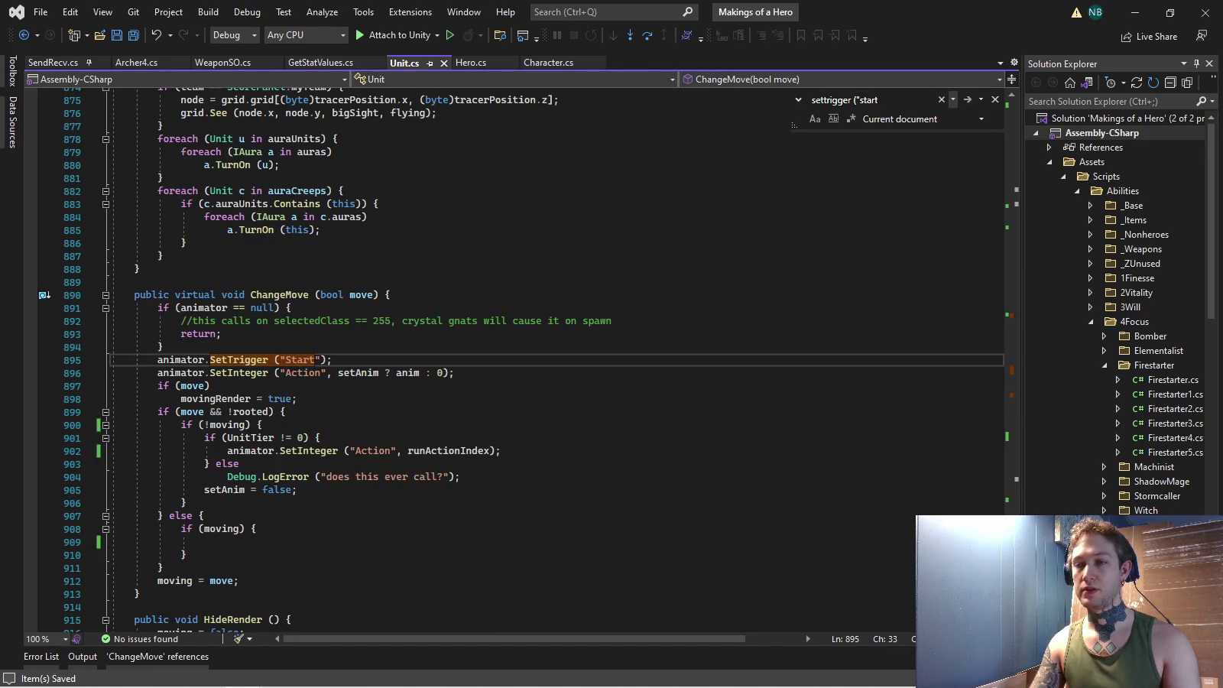
Paste the error log above ChangeMove's Start trigger with message "test2" and save Unit.cs.
key("ctrl+Return")
type("Debug.LogError (\"test!\");")
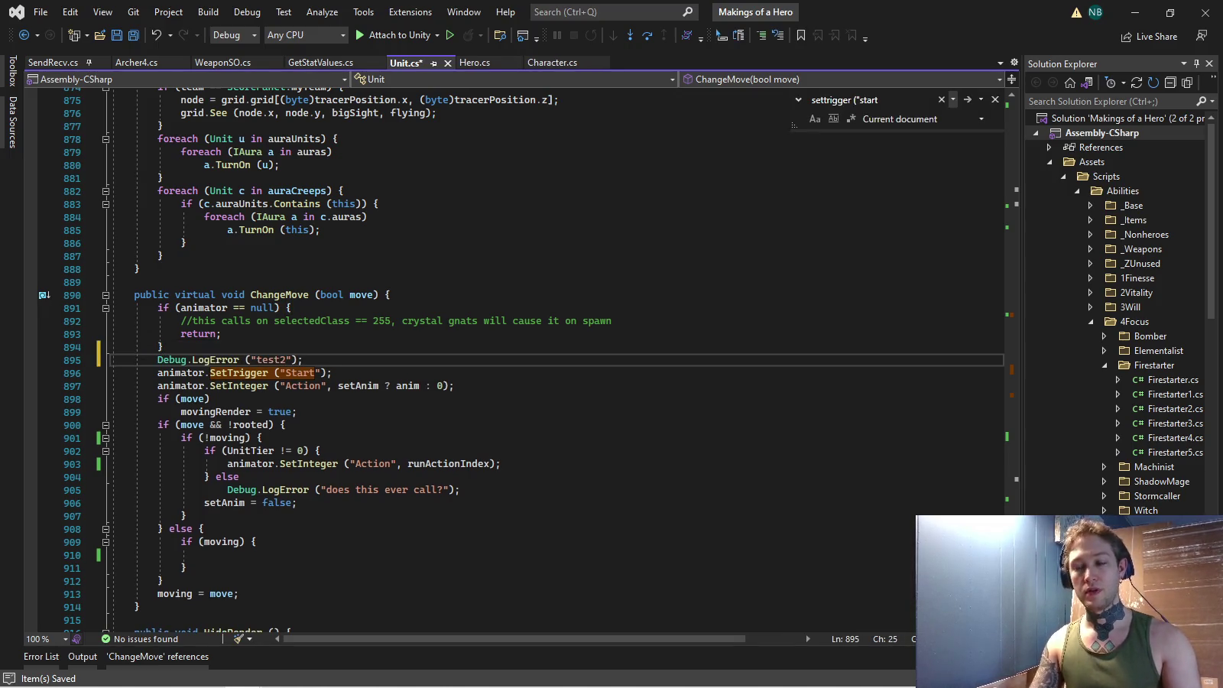
key("ctrl+s")
scroll(535, 359, "down", 1)
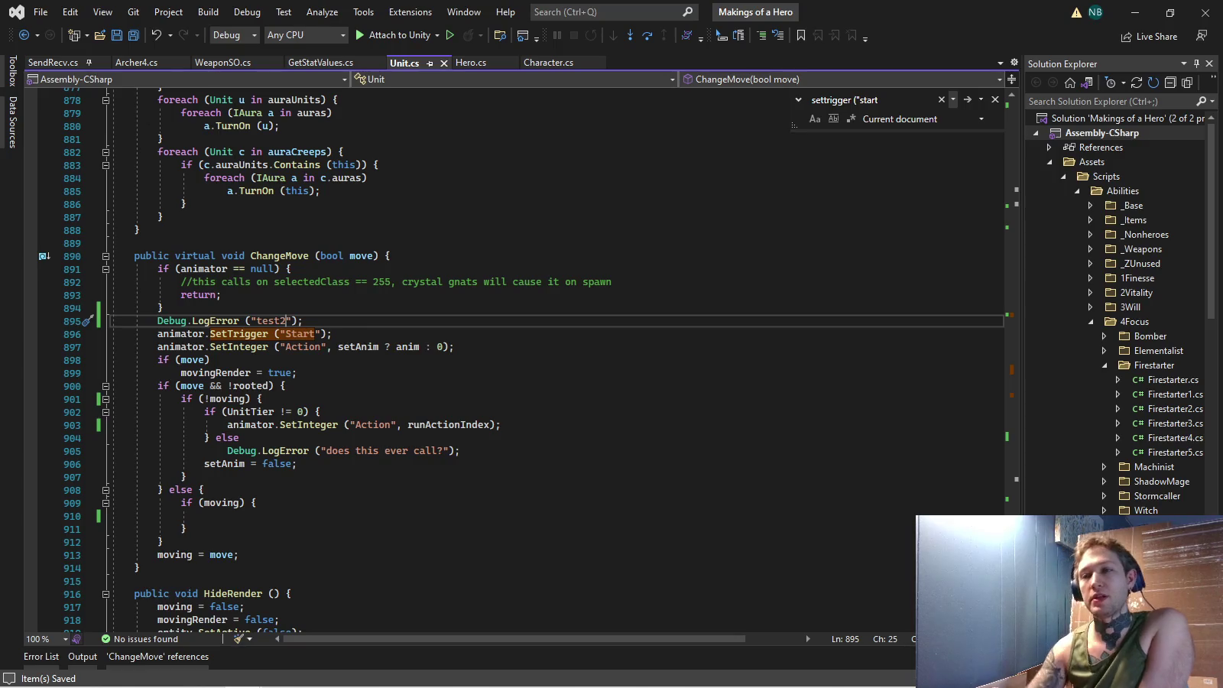
Add an else branch after 'if (move) movingRender = true;' in ChangeMove.
mouse_move(457, 346)
left_mouse_down()
mouse_move(111, 346)
mouse_move(136, 359)
mouse_move(453, 346)
mouse_move(112, 346)
left_mouse_up()
left_click(333, 333)
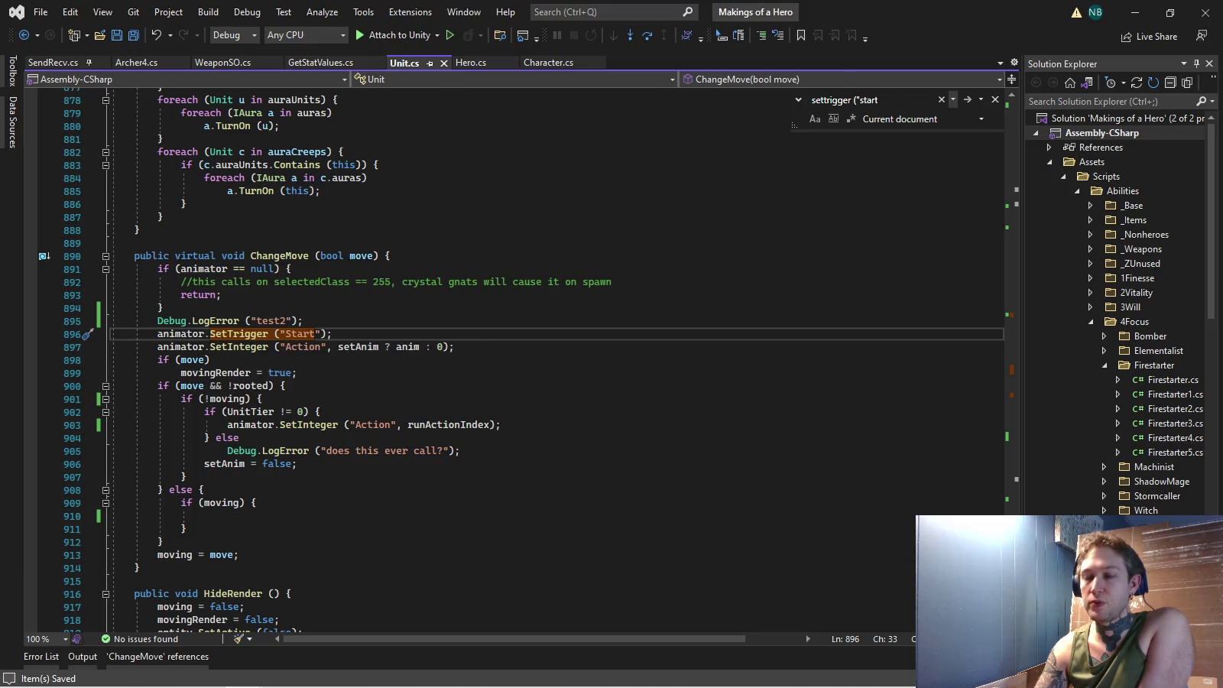
left_click(210, 359)
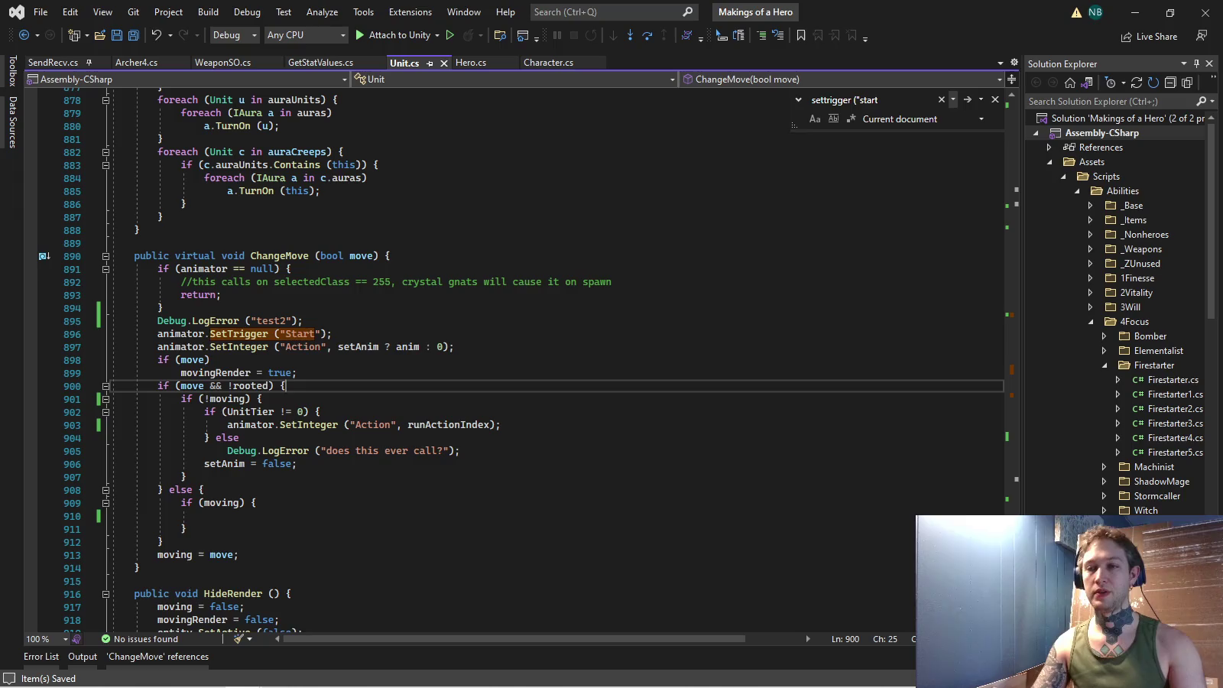
left_click(297, 372)
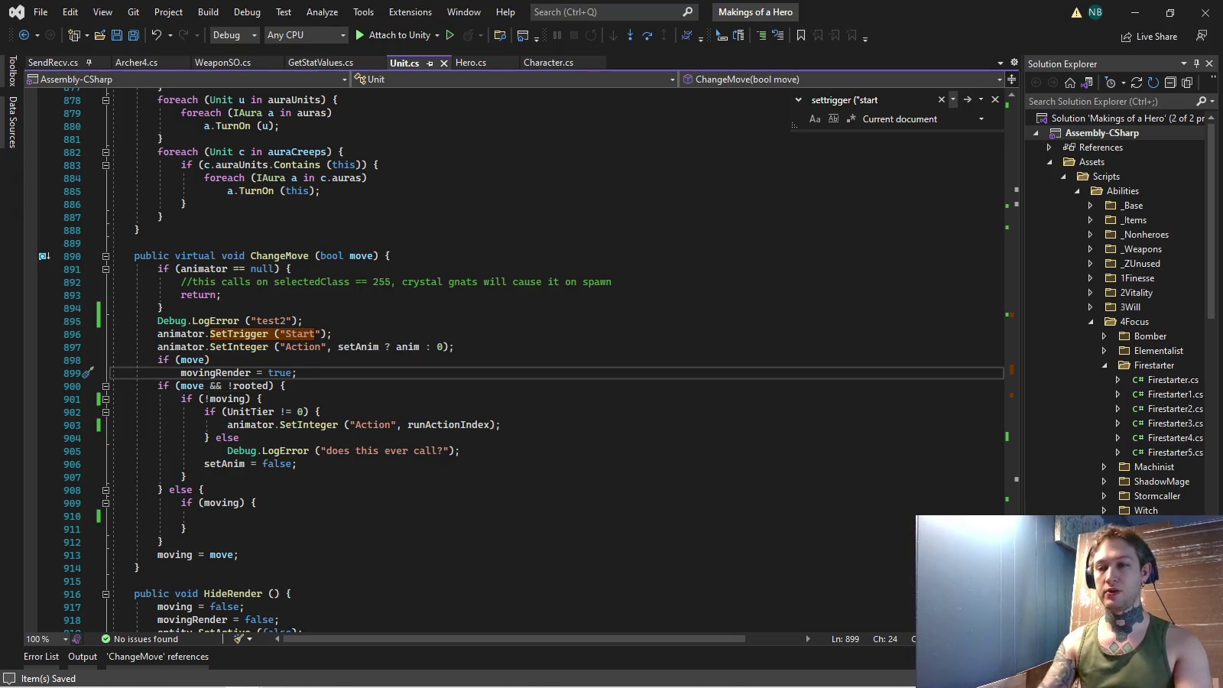
key("Return")
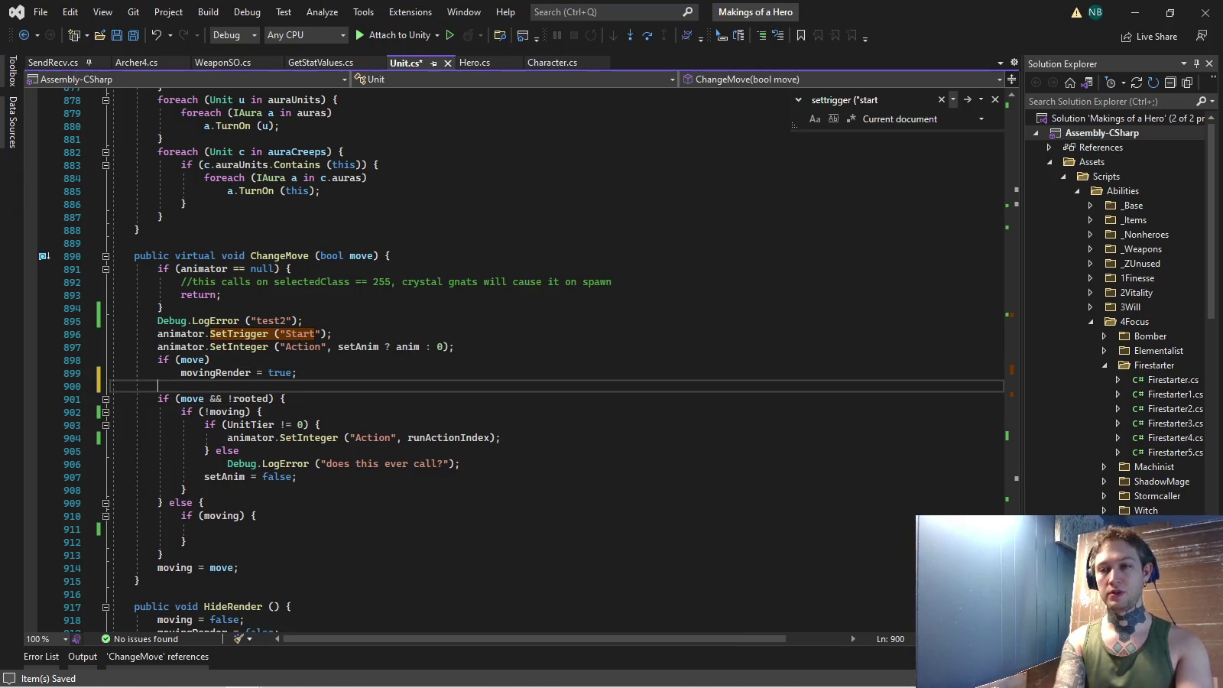
type("else {")
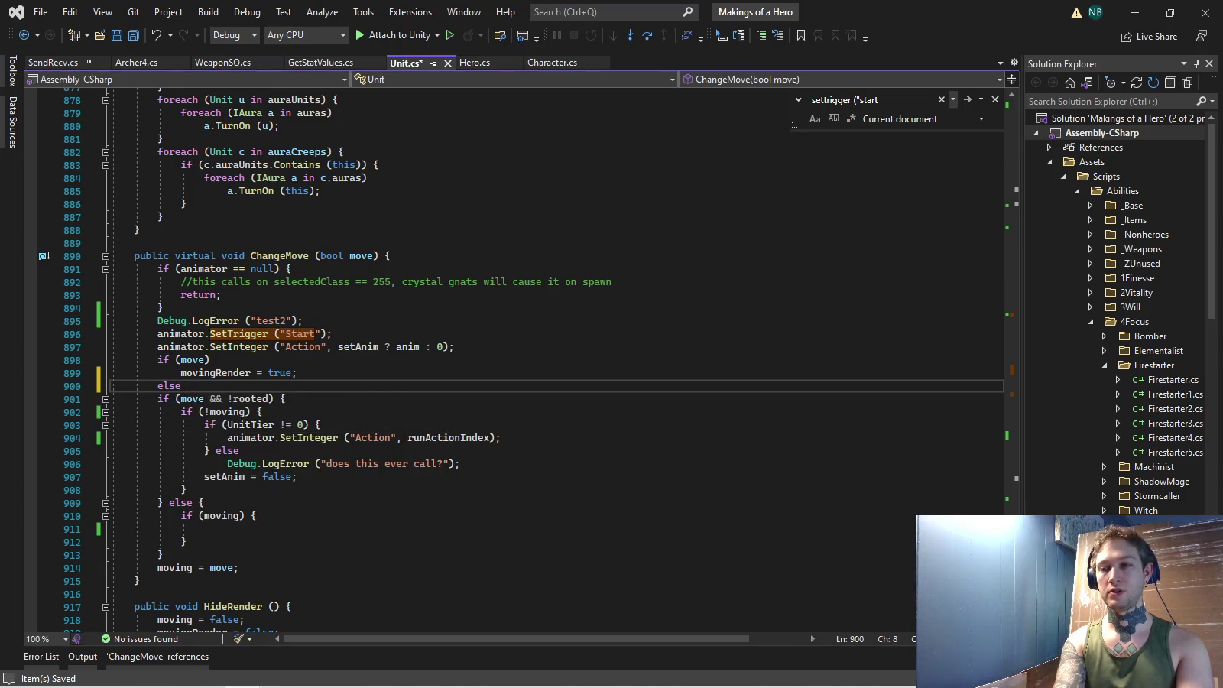
key("BackSpace")
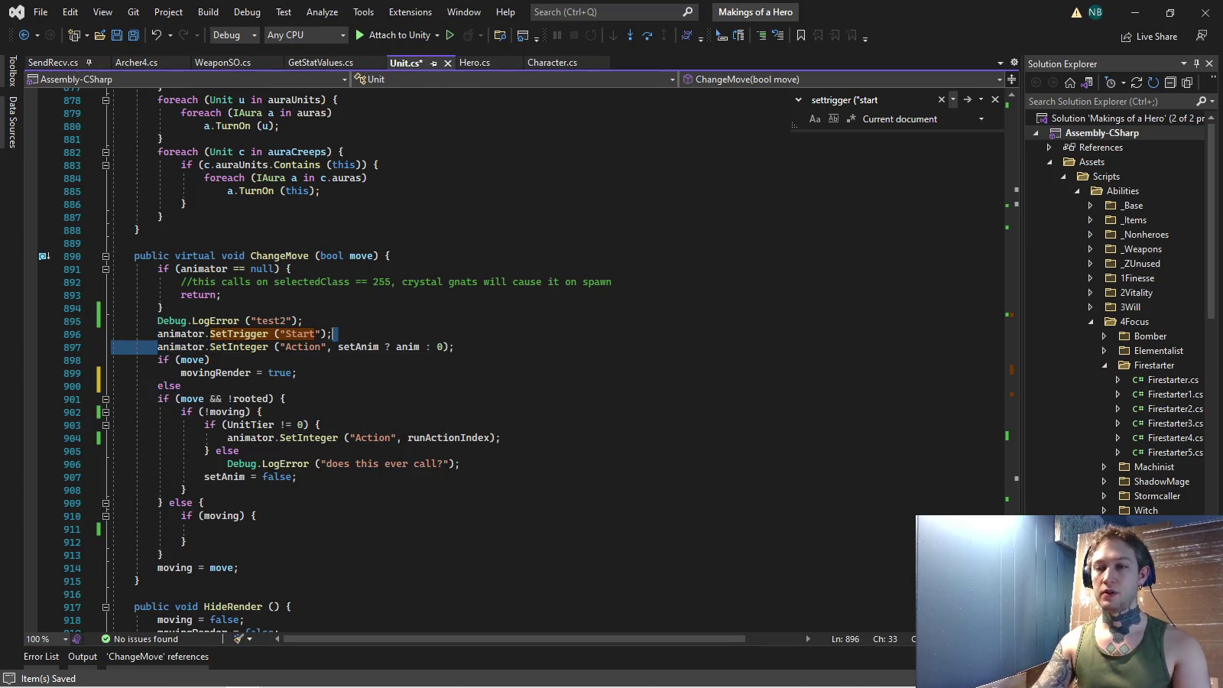
Copy the SetInteger("Action", setAnim ? anim : 0) line in under the else.
left_click_drag(114, 333, 455, 346)
key("ctrl+c")
left_click(232, 398)
left_click(181, 385)
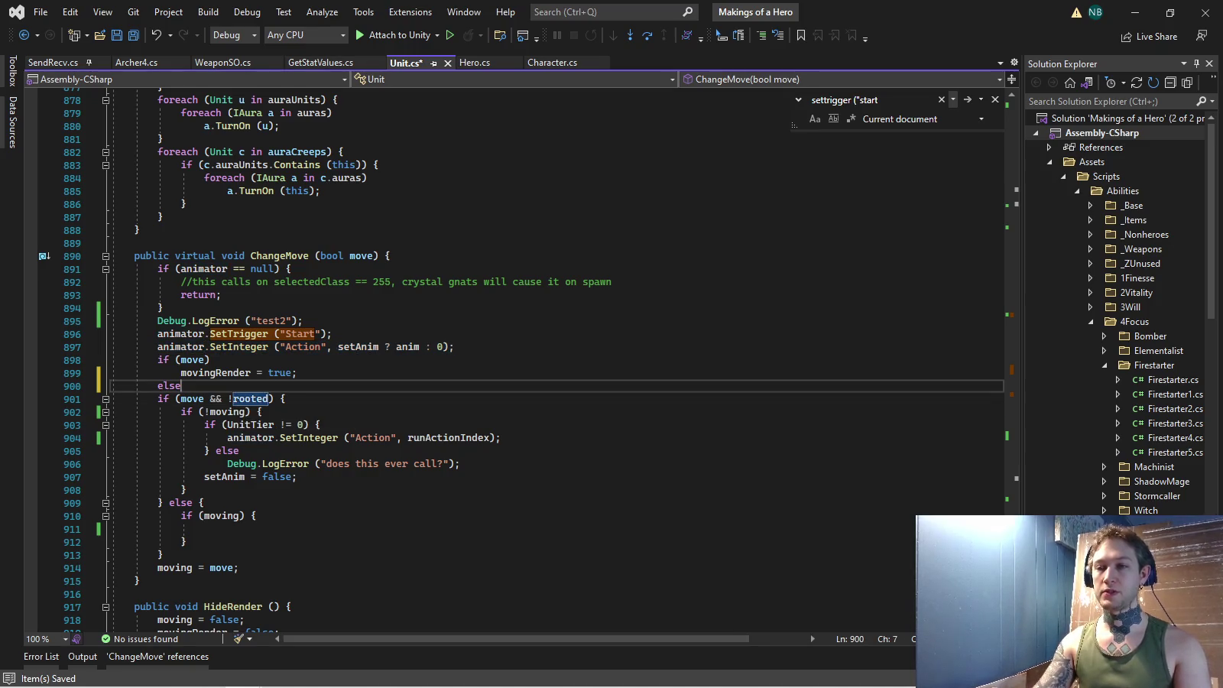
key("Return")
key("ctrl+v")
Remove the brace after if (move) and the original unconditional Action call, then save.
left_click(216, 359)
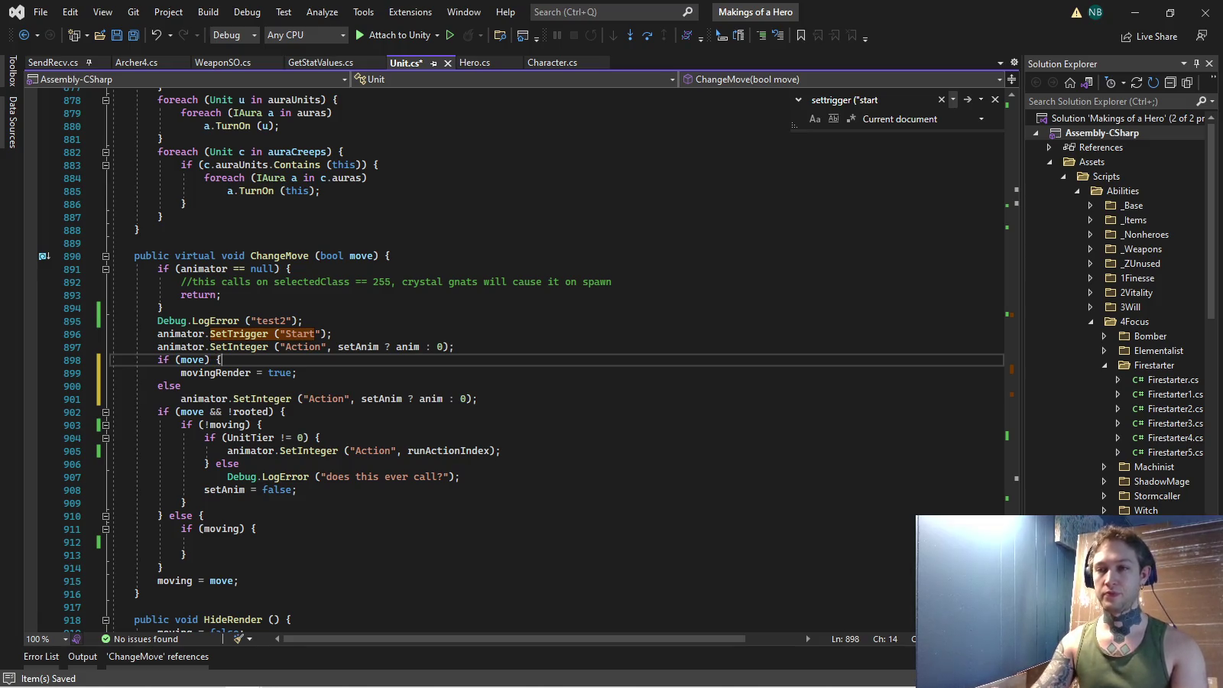
key("BackSpace")
key("BackSpace")
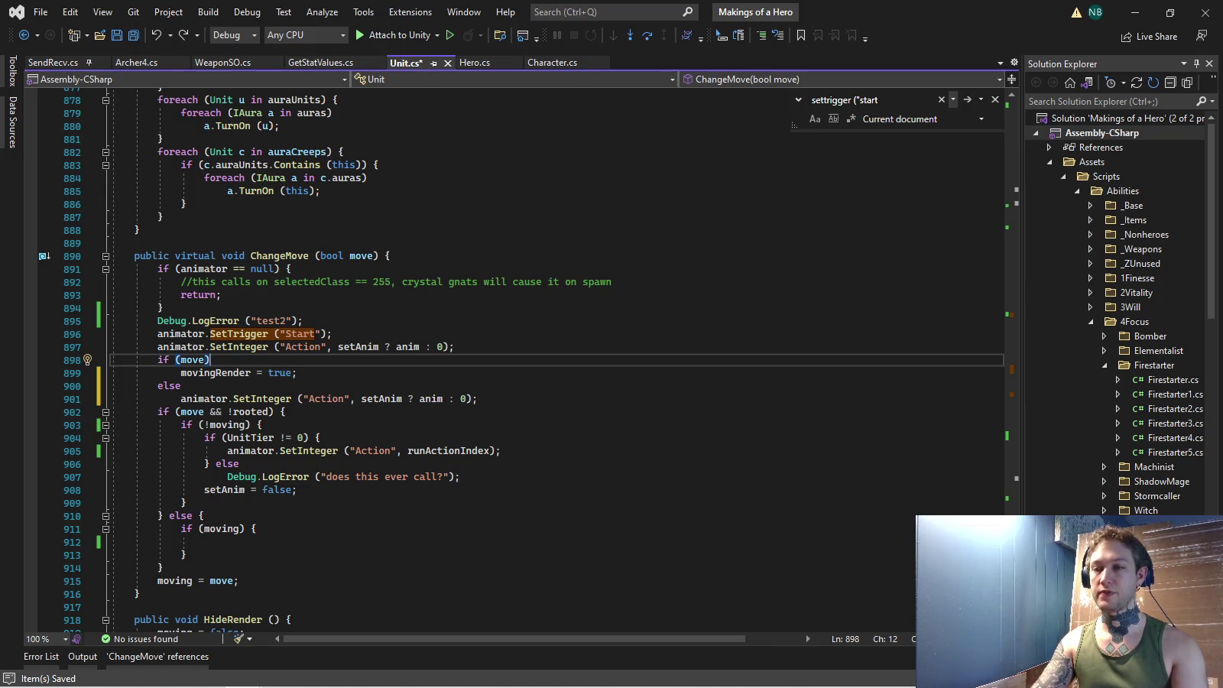
key("Up")
key("End")
key("shift+Up")
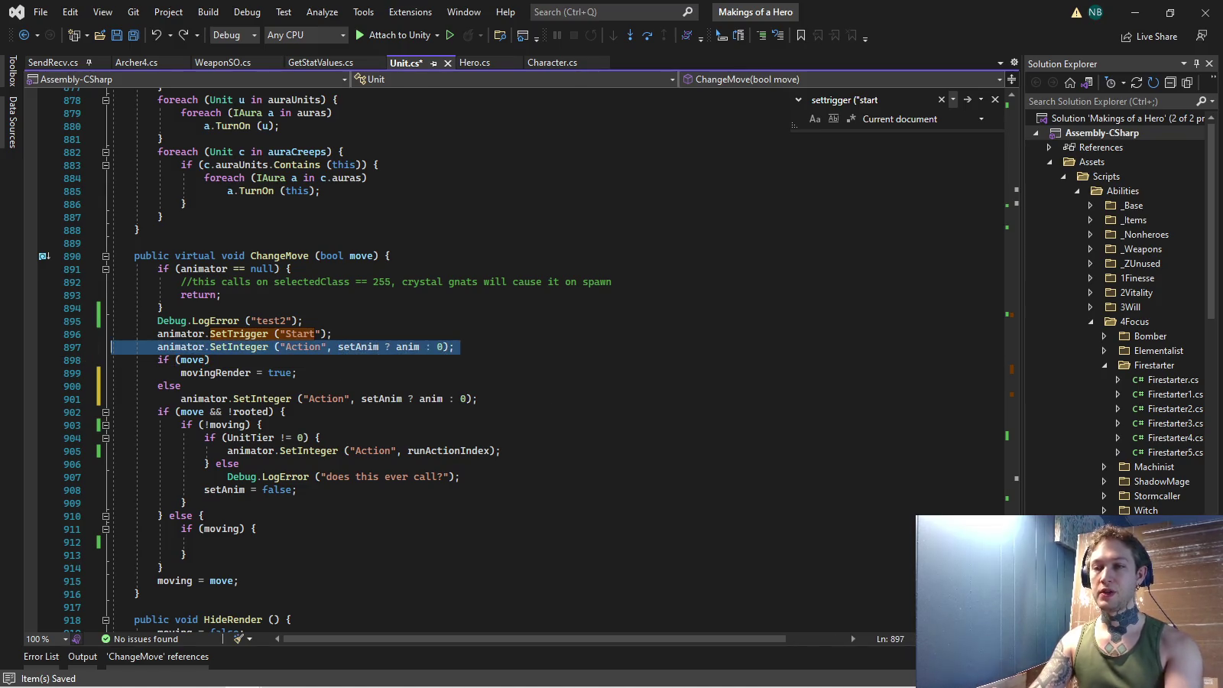
key("BackSpace")
key("ctrl+s")
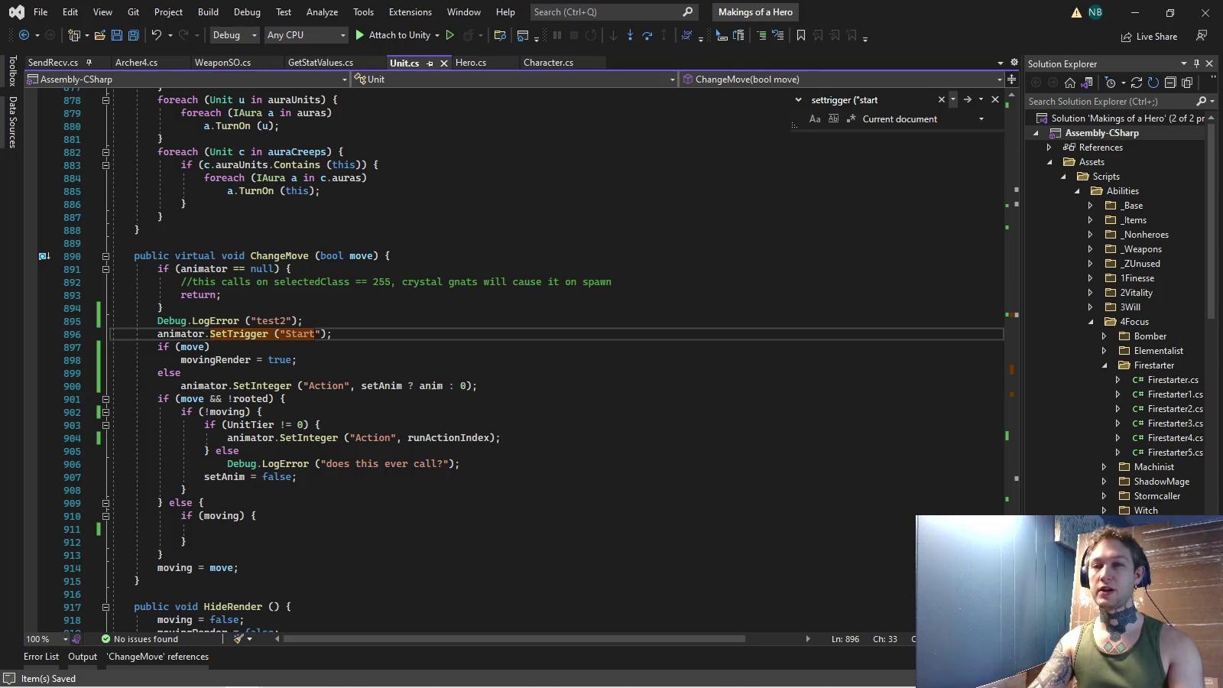
Switch to Unity, set the Game view to Play Maximized, and enter Play mode.
left_click(394, 673)
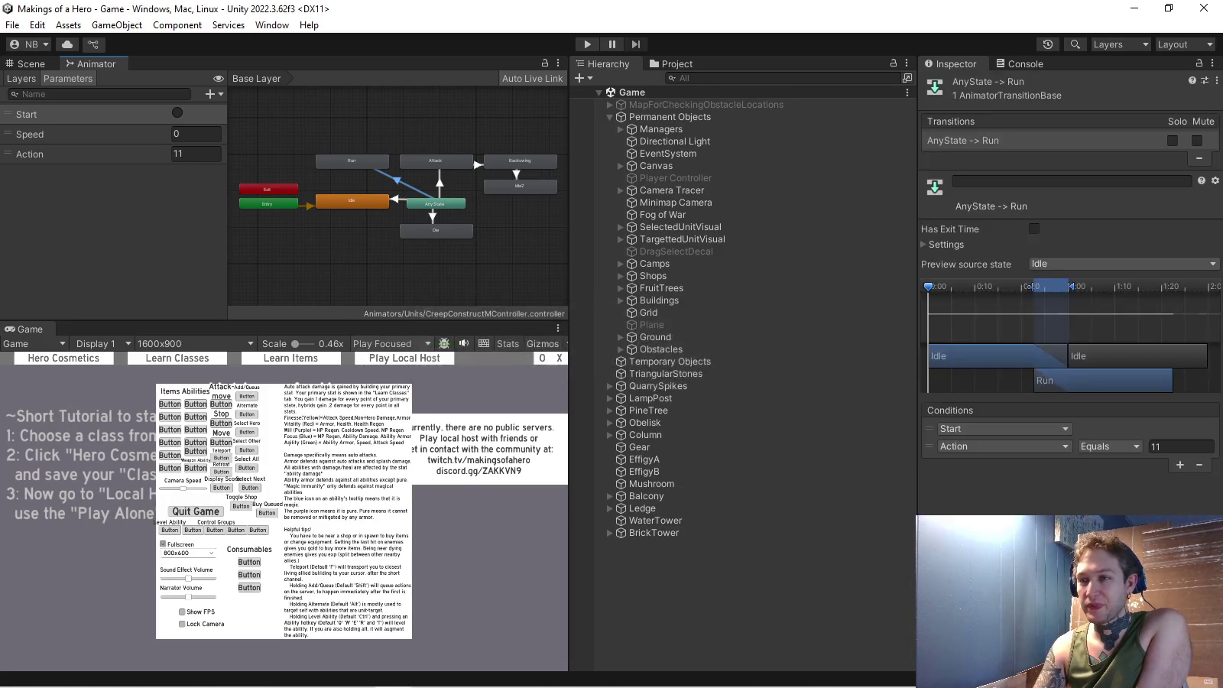
left_click(391, 343)
left_click(409, 376)
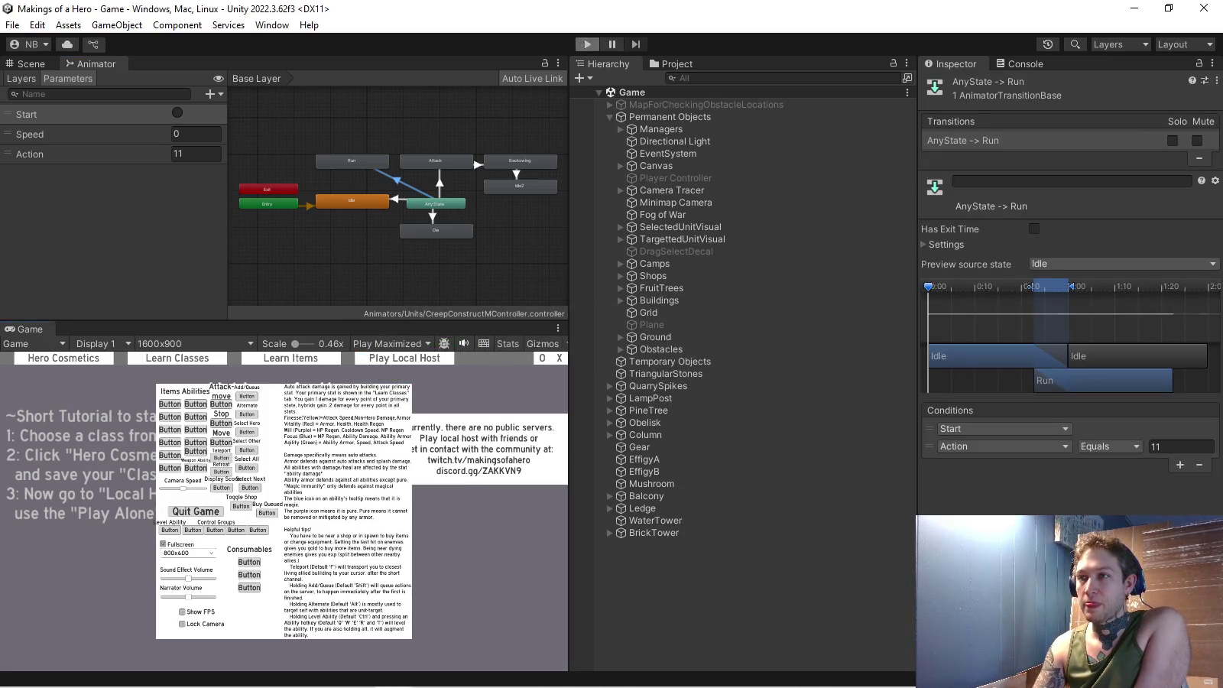
left_click(587, 44)
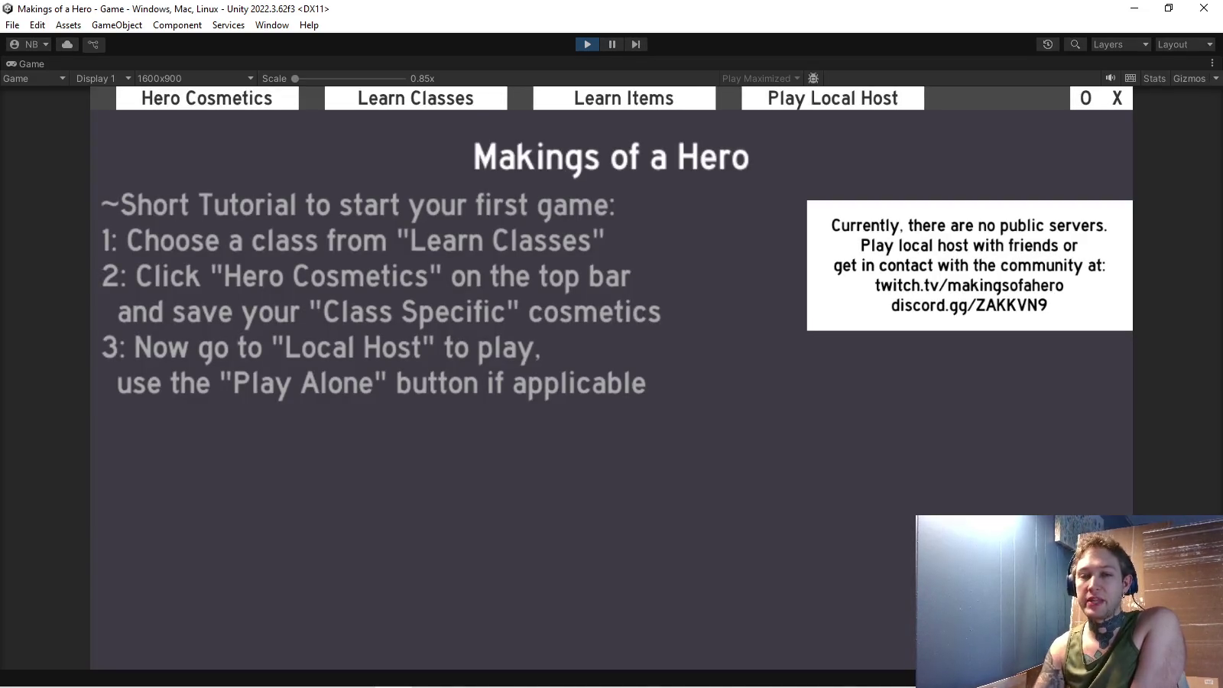
Start a solo match through Play Local Host and Play Alone.
left_click(832, 98)
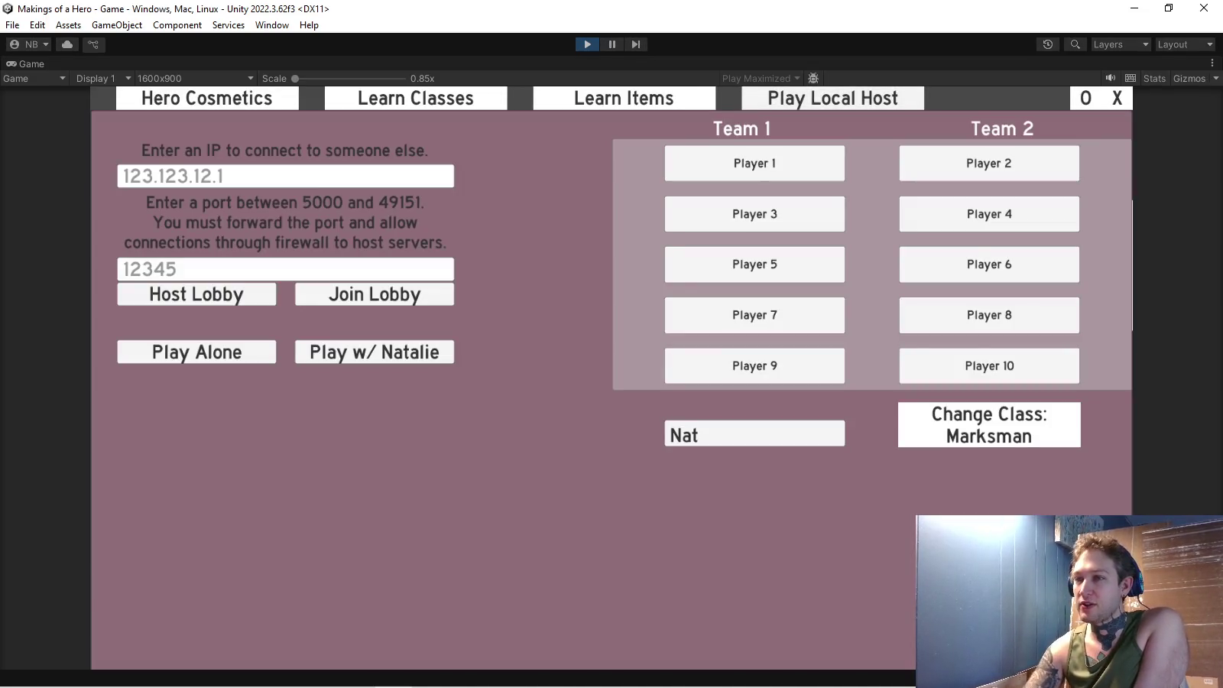
left_click(197, 352)
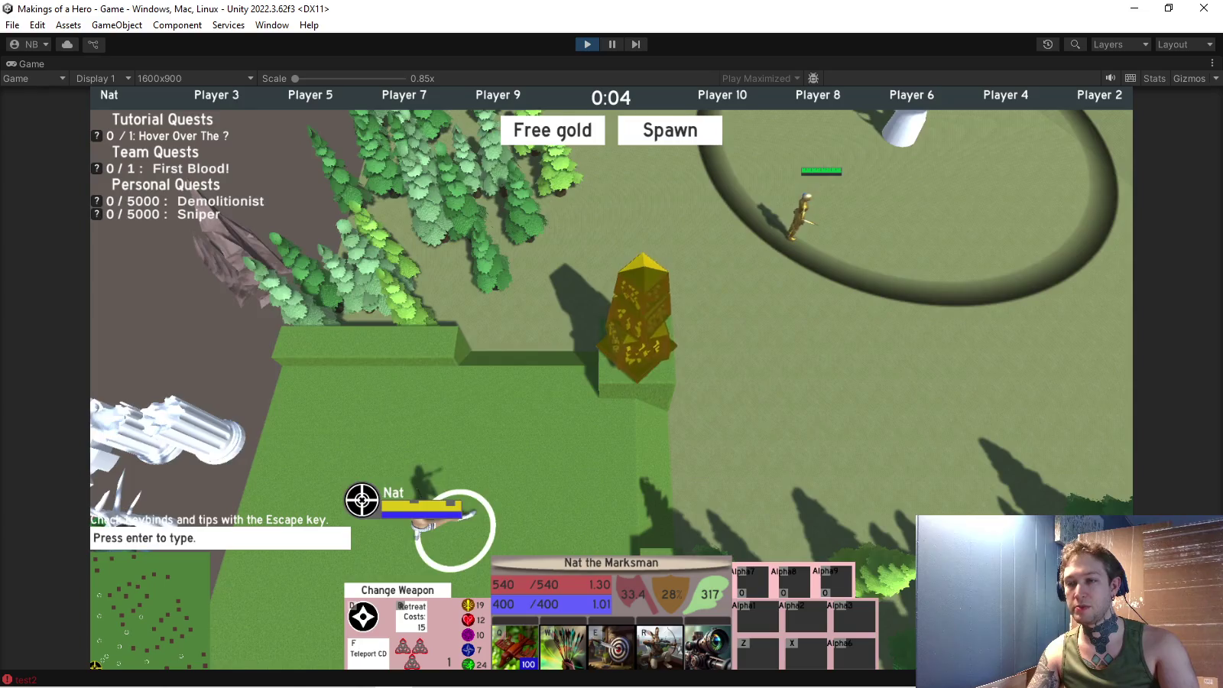
Re-centre on the hero, cast its first ability and move it up the field.
key("space")
key("q")
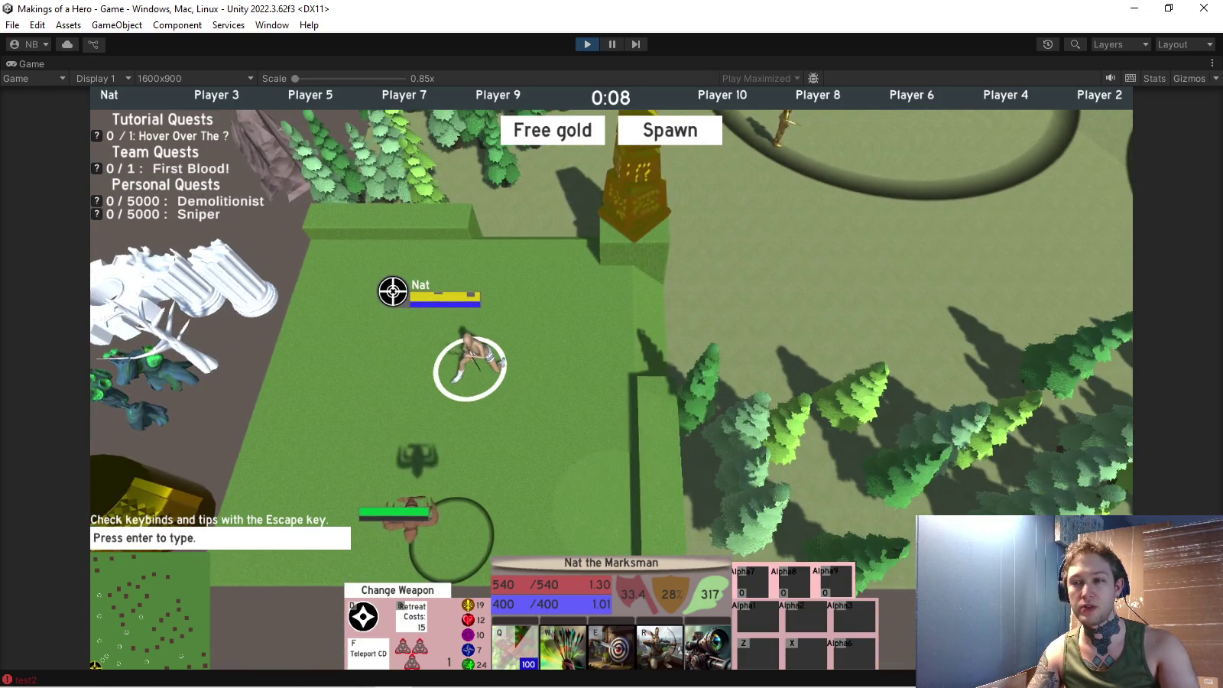
right_click(338, 250)
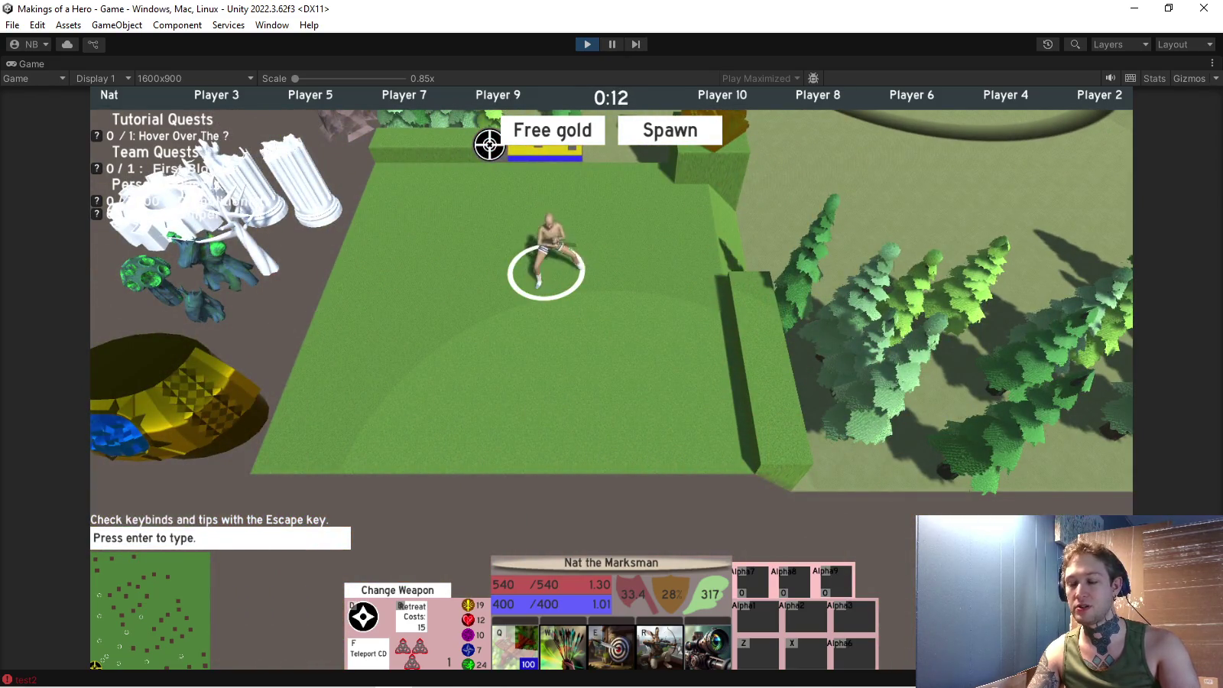
Grant the hero free gold and levels, then buy the Golden Watch from the shop.
left_click(501, 142)
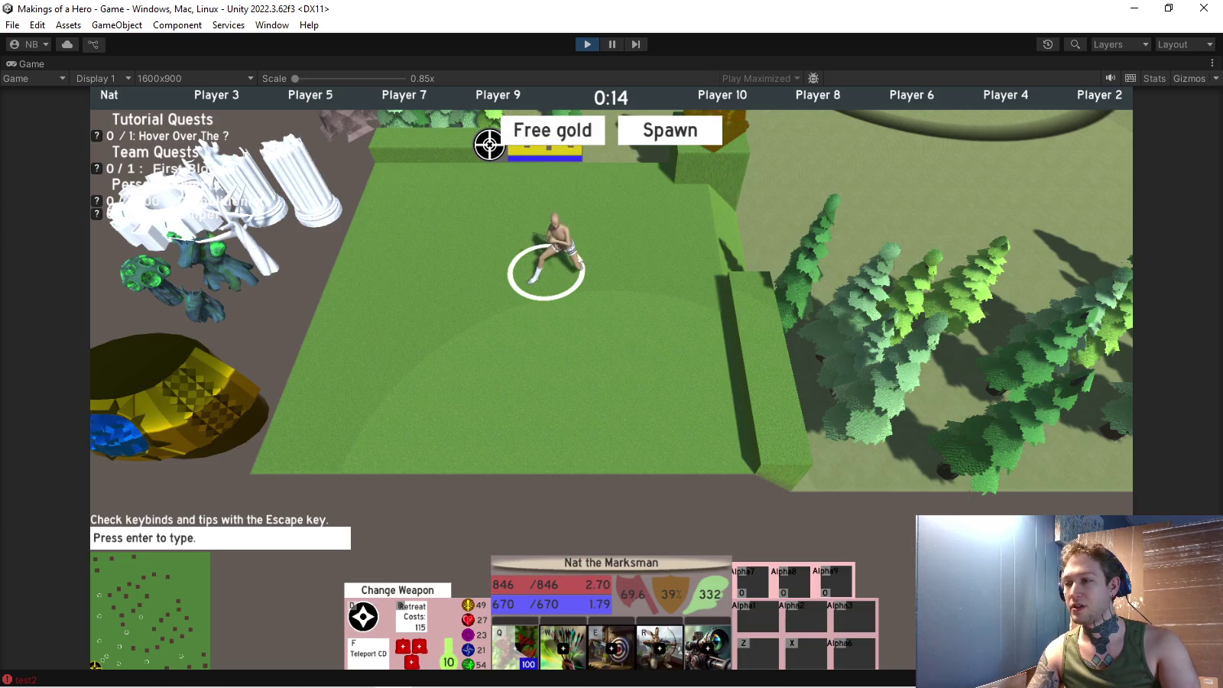
key("b")
left_click(1040, 395)
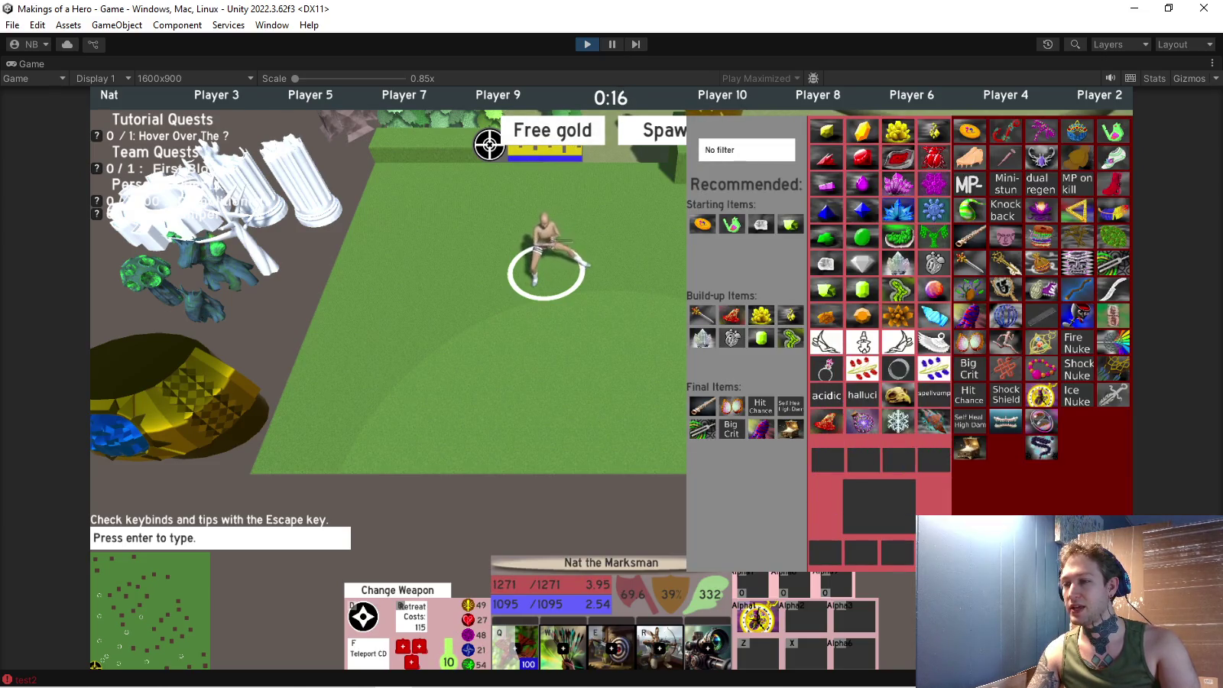
key("b")
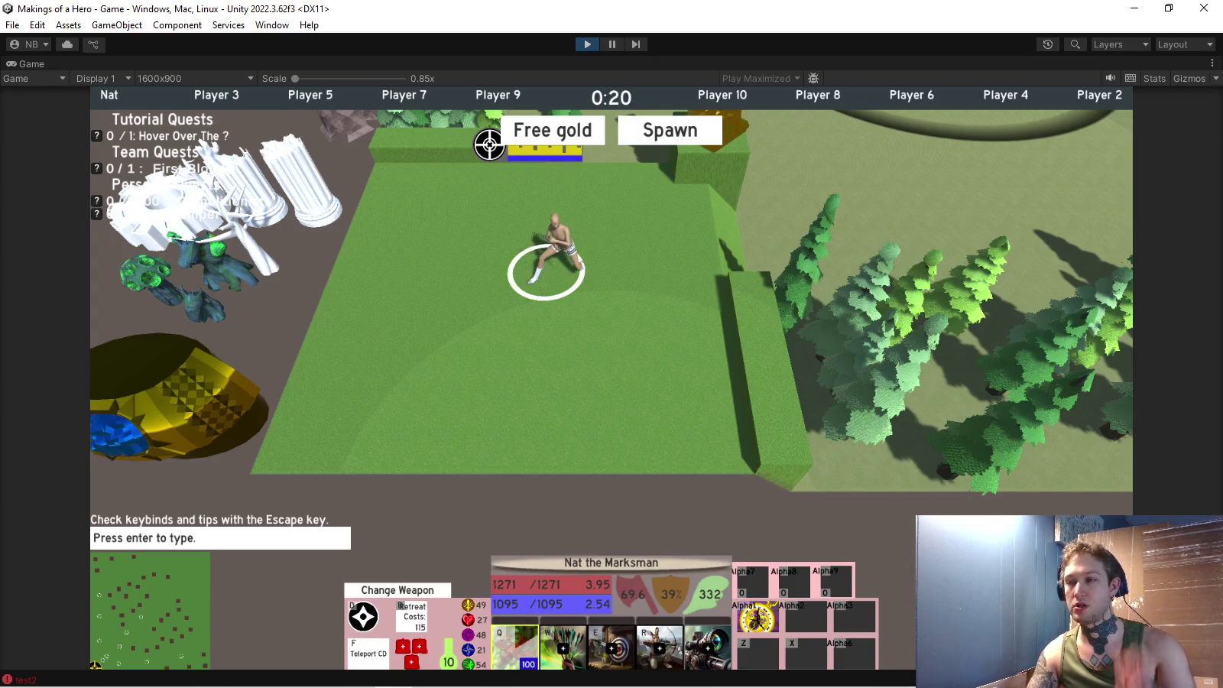
Cast the first ability repeatedly while moving further up and viewing weapon choices.
mouse_move(546, 645)
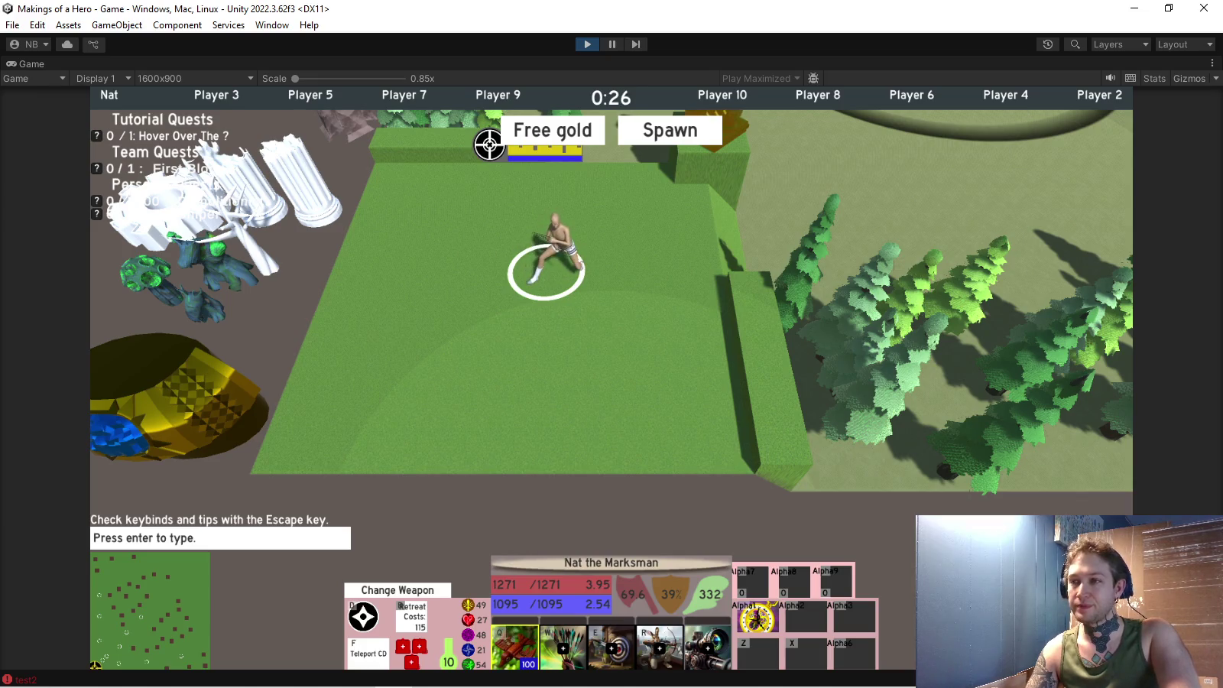
key("q")
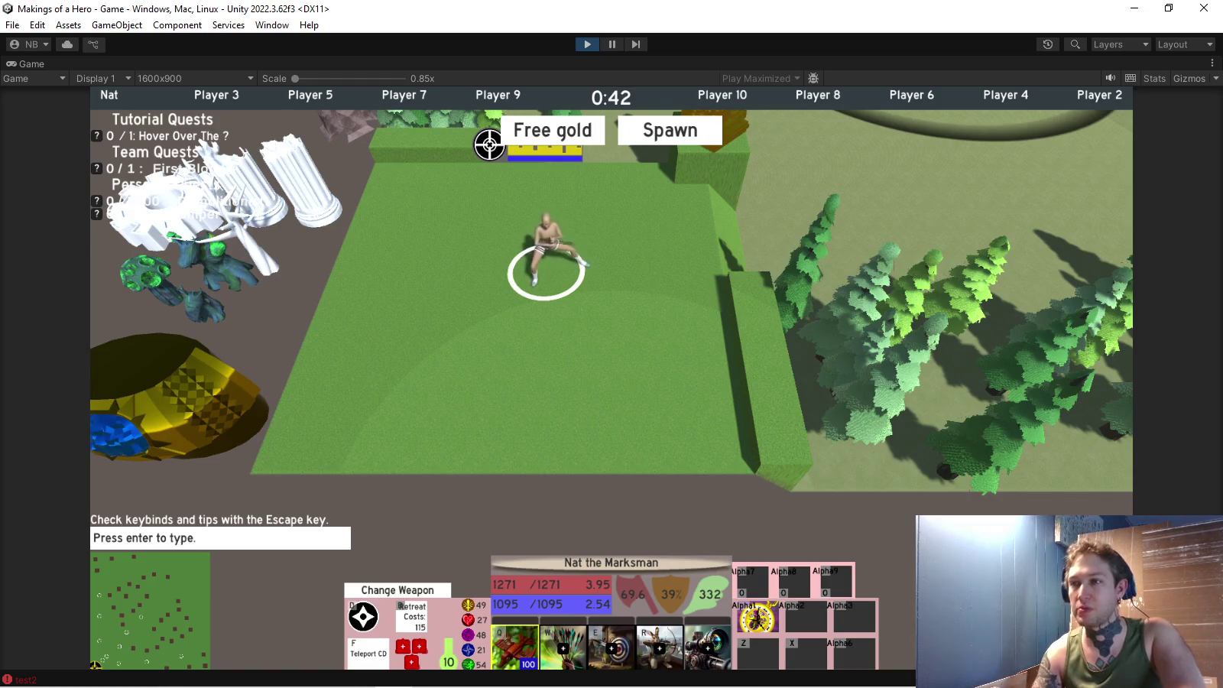
key("q")
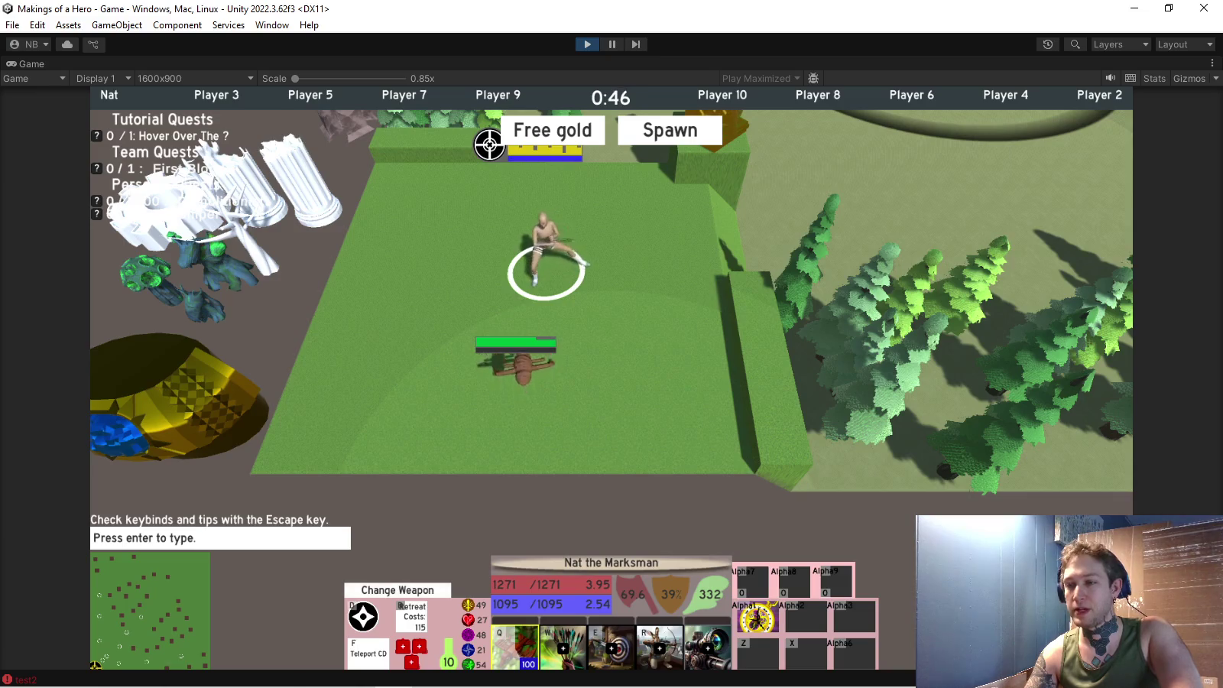
right_click(487, 143)
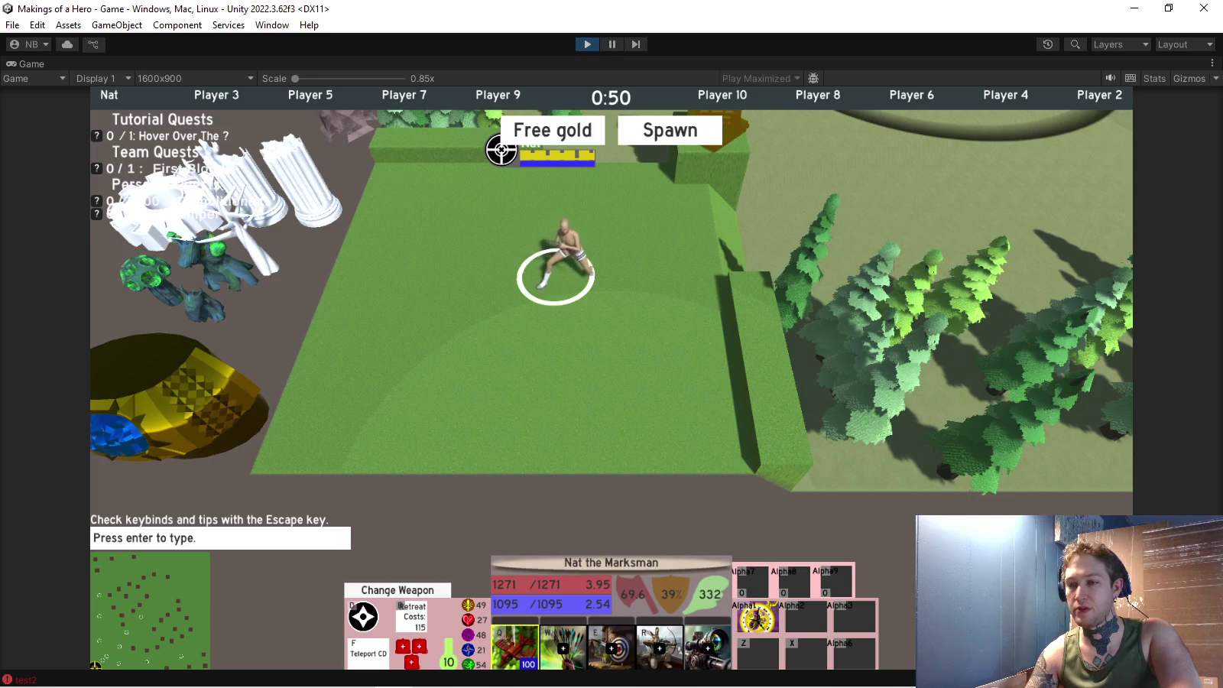
key("c")
key("c")
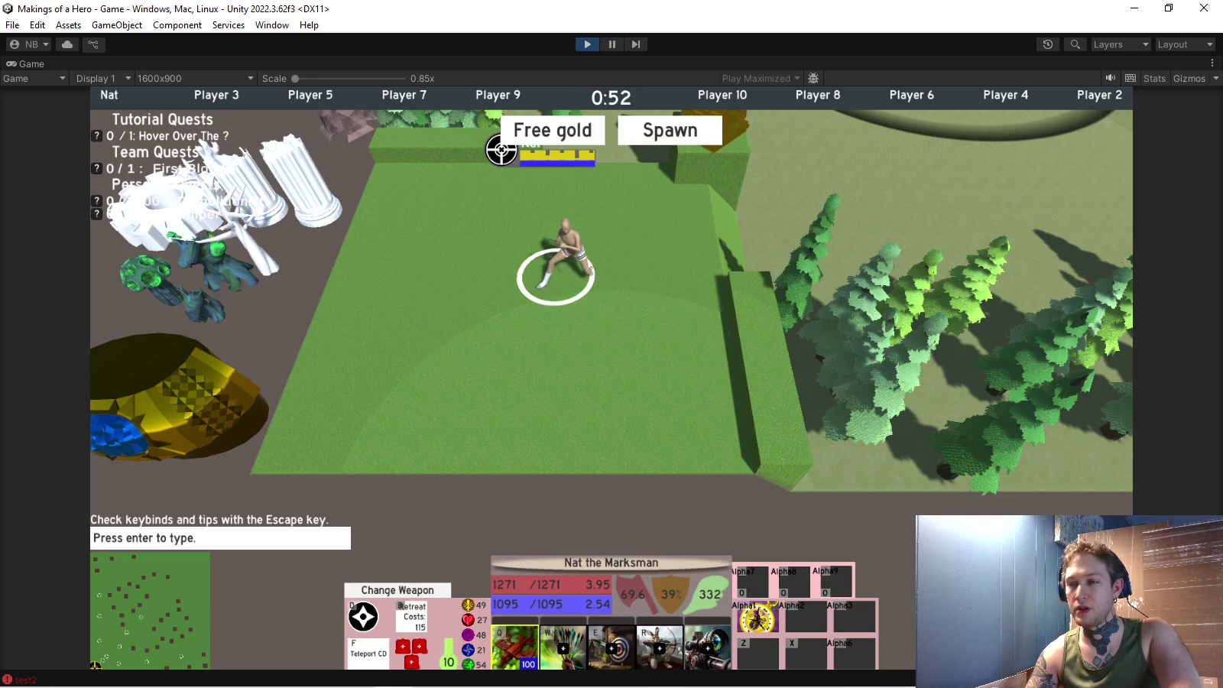
key("q")
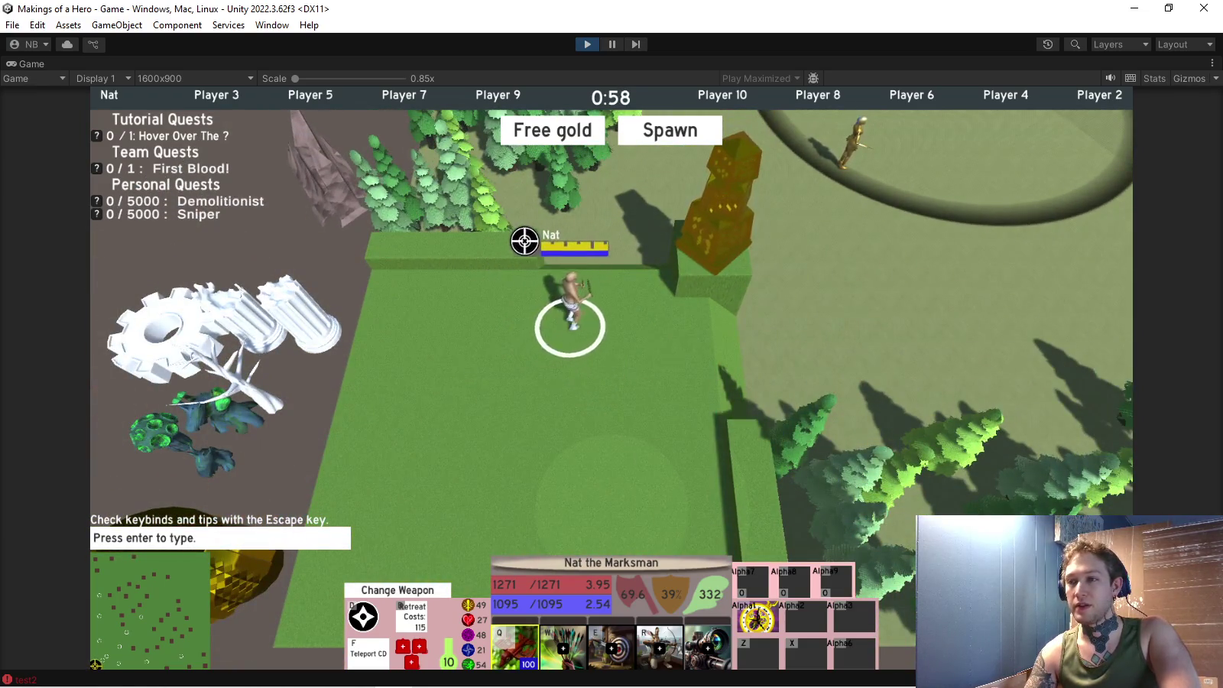
Teleport the hero into the upper circle, stun nearby enemies and move left along the path.
key("f")
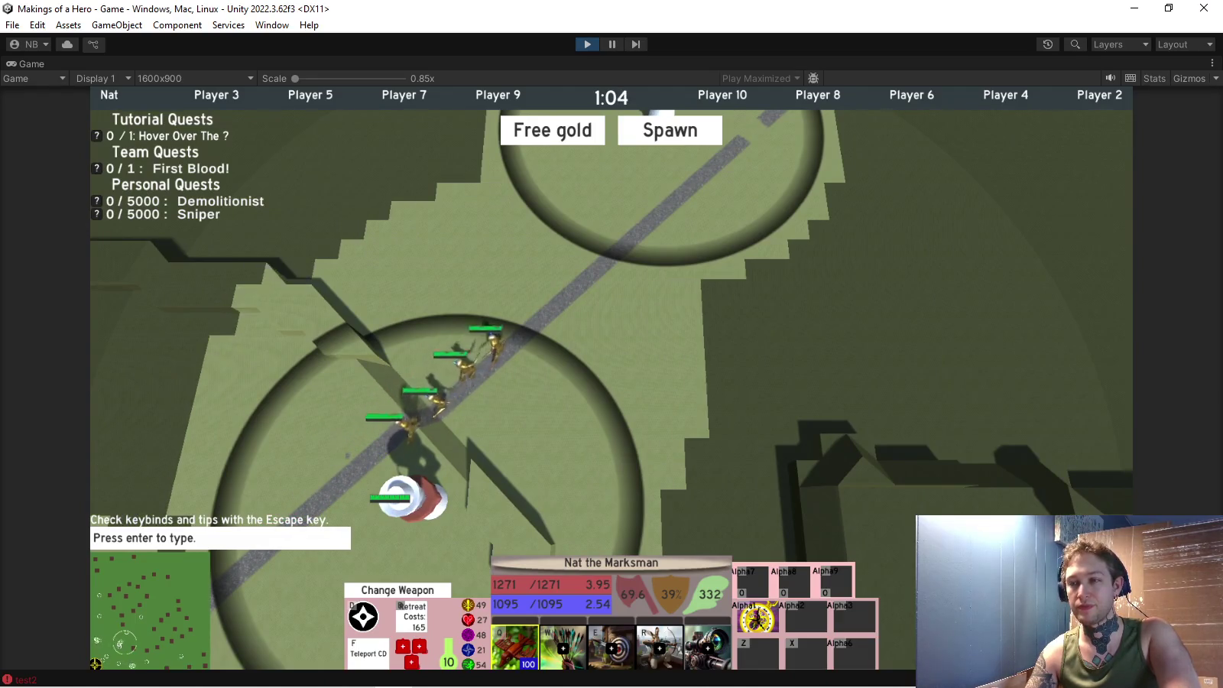
key("f")
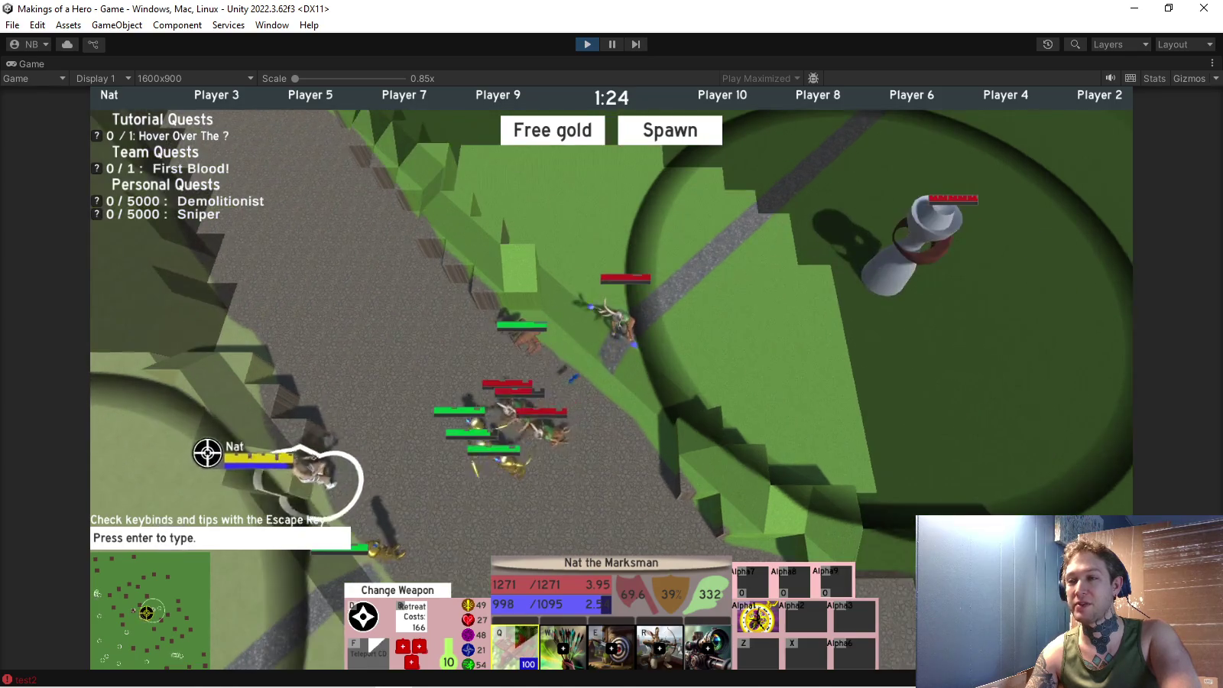
key("q")
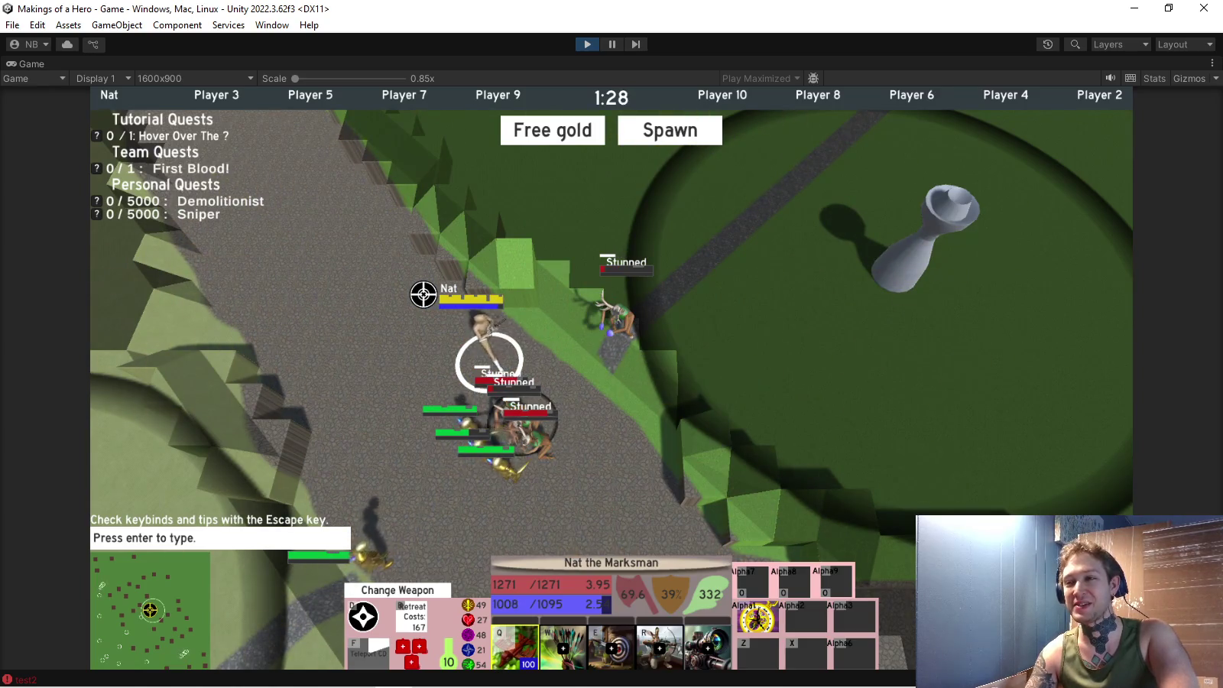
right_click(423, 294)
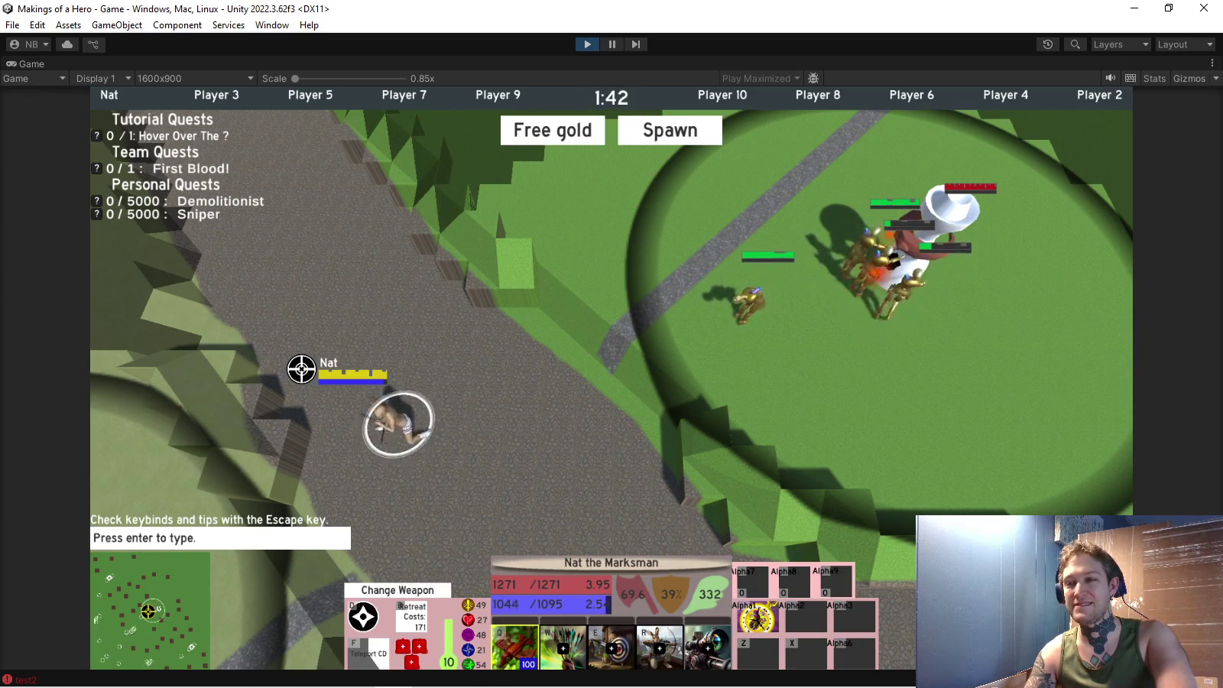
Restore the full editor layout and expand Hero(Clone) with Permanent Objects collapsed.
key("Escape")
key("Escape")
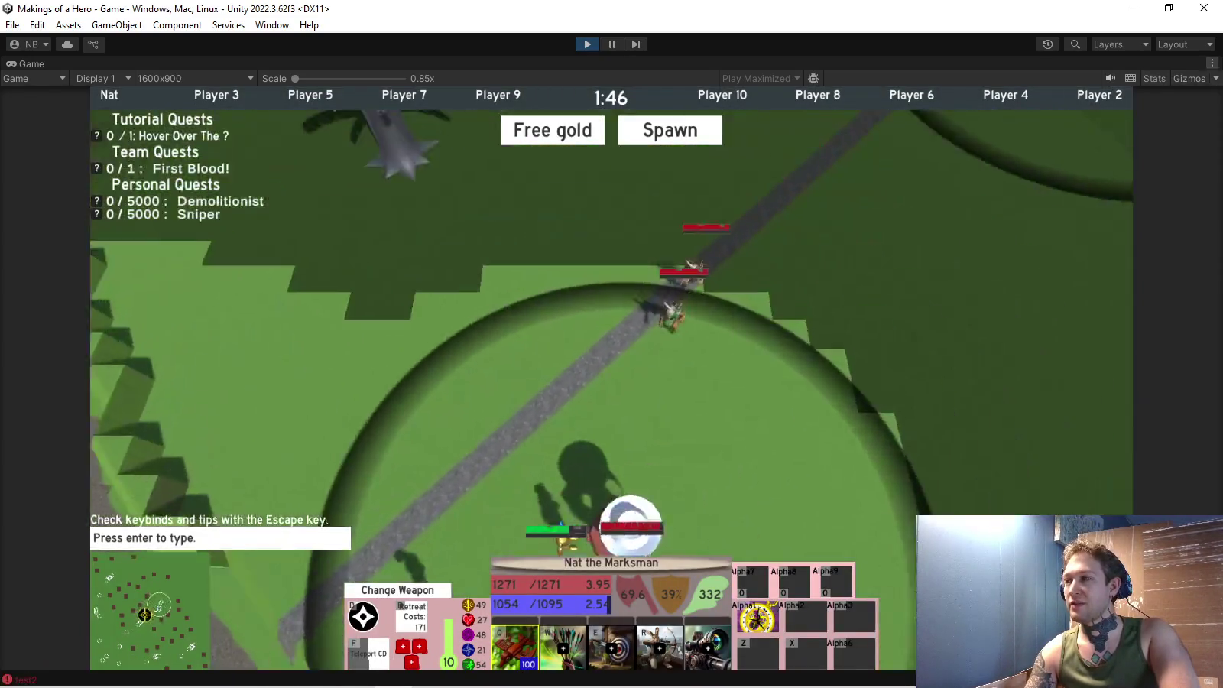
left_click(1212, 63)
left_click(1054, 118)
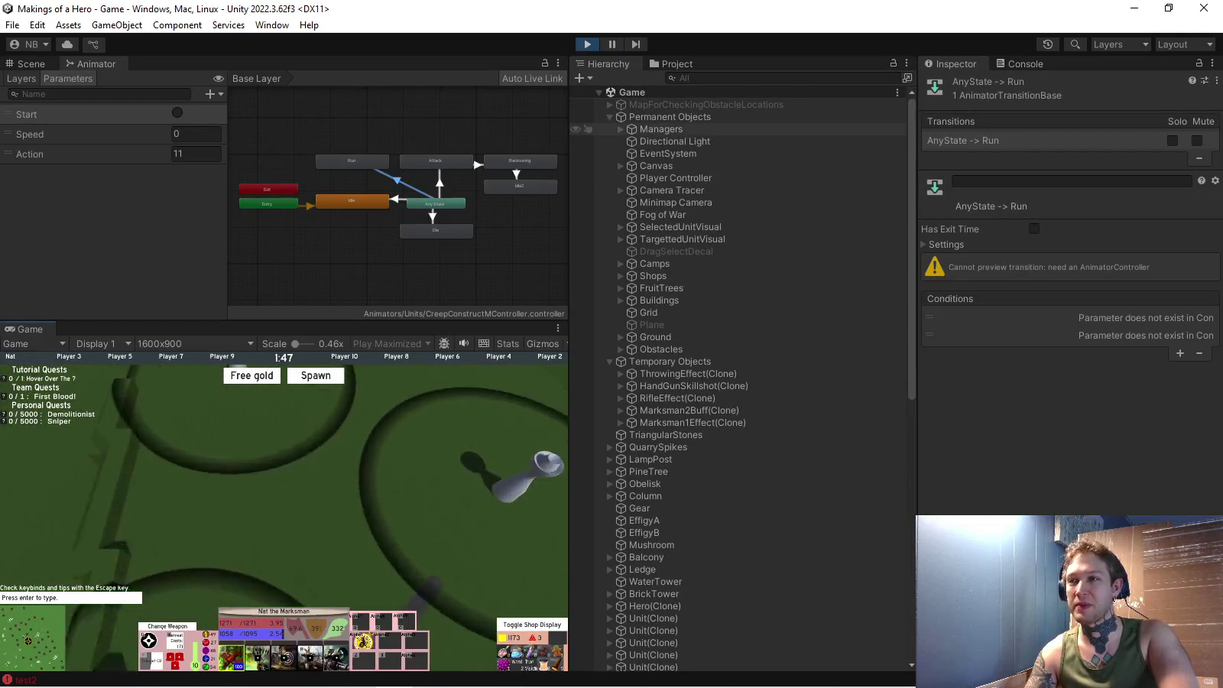
left_click(609, 116)
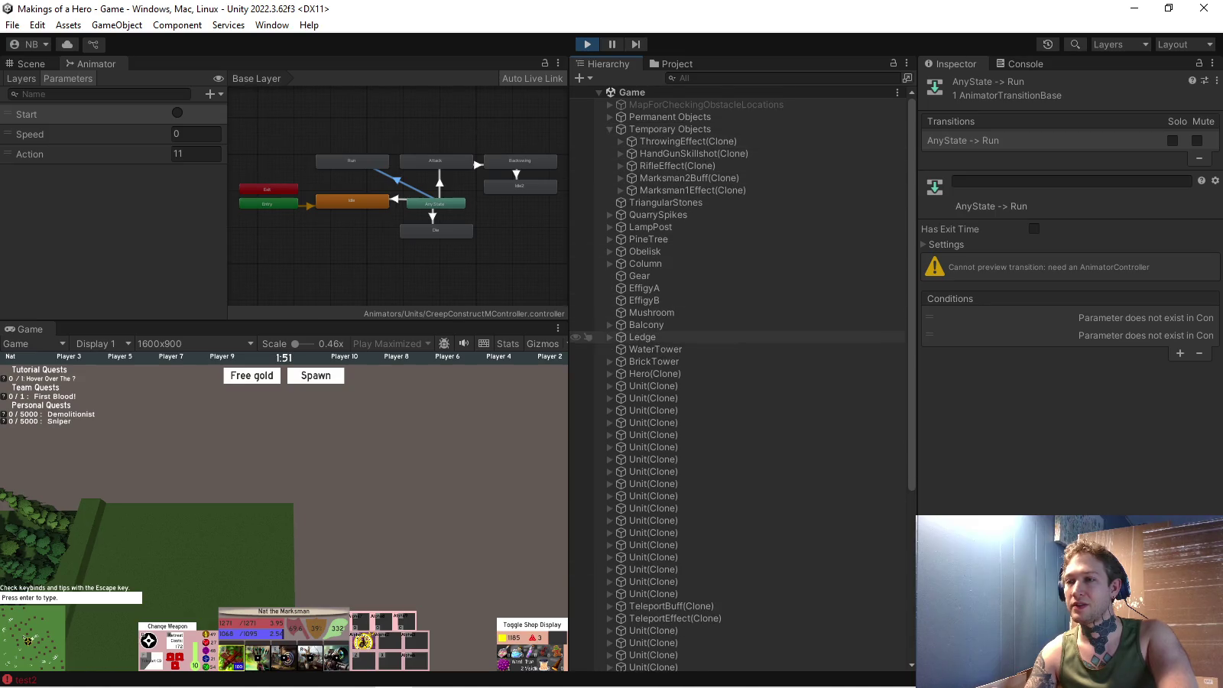
left_click(583, 373)
key("Right")
Expand Entity and select its Hero child in the hierarchy.
key("Down")
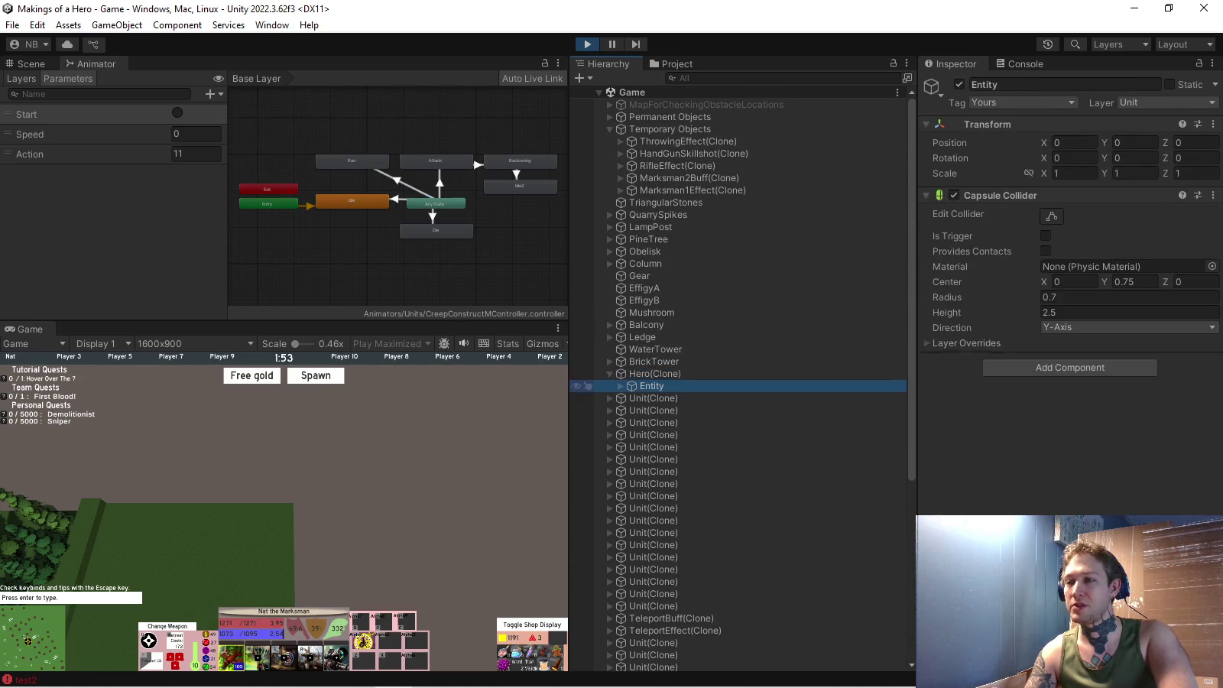
key("Right")
key("Down")
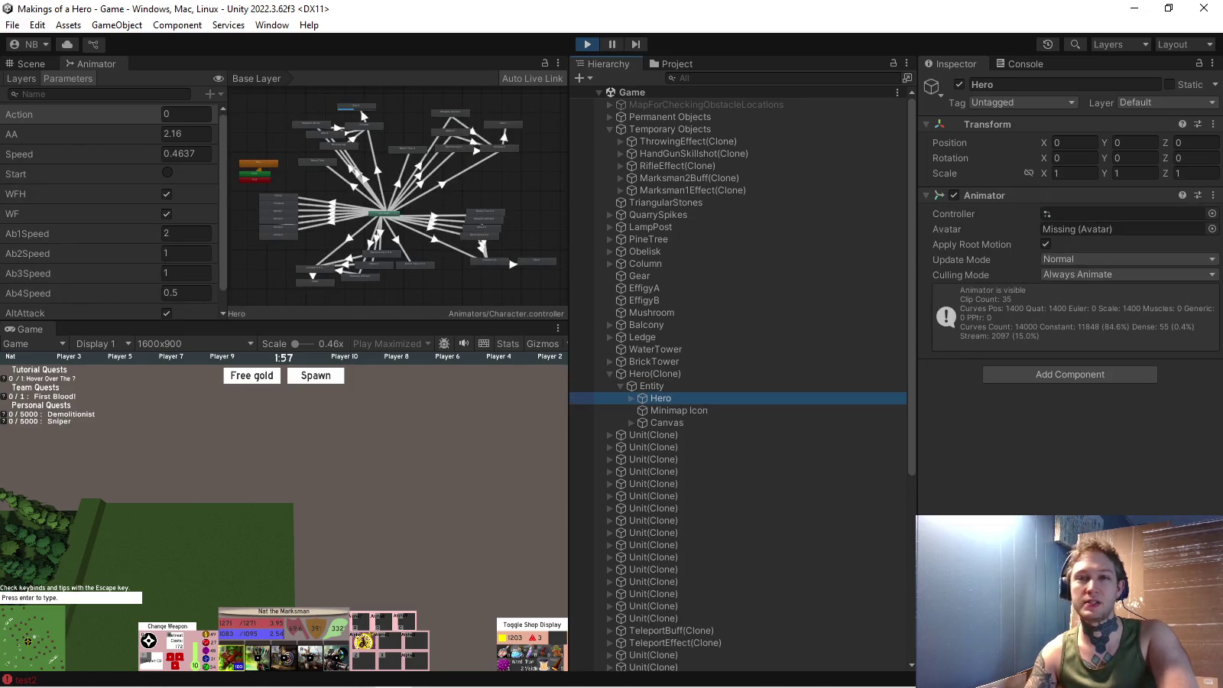
Inspect the Ability1 and Ability4 states, with Ability4 playing Hero|W10EnsnaringAttack1.
left_click(264, 497)
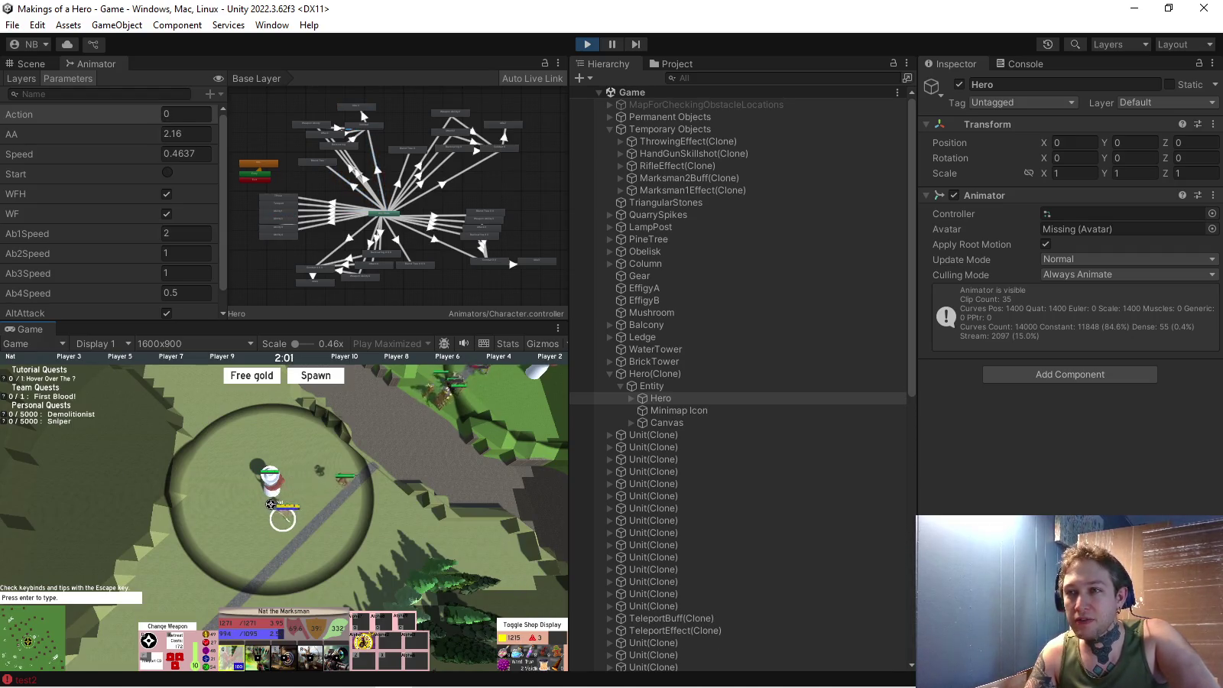
left_click(362, 114)
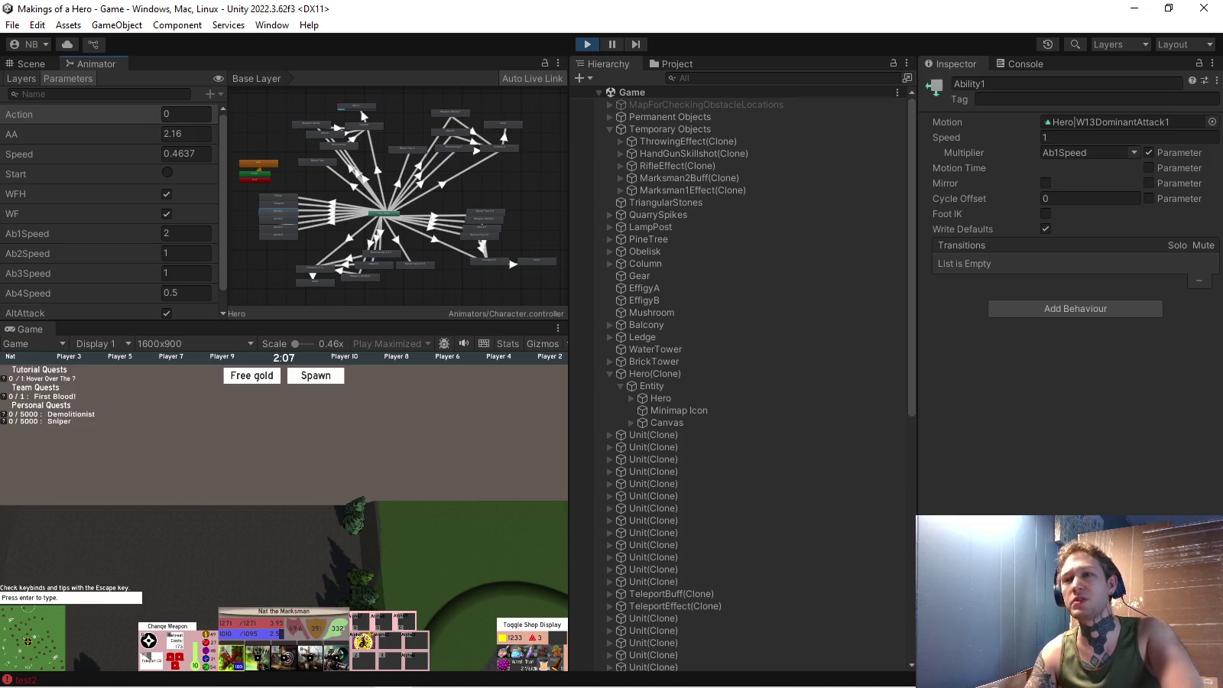
left_click(364, 115)
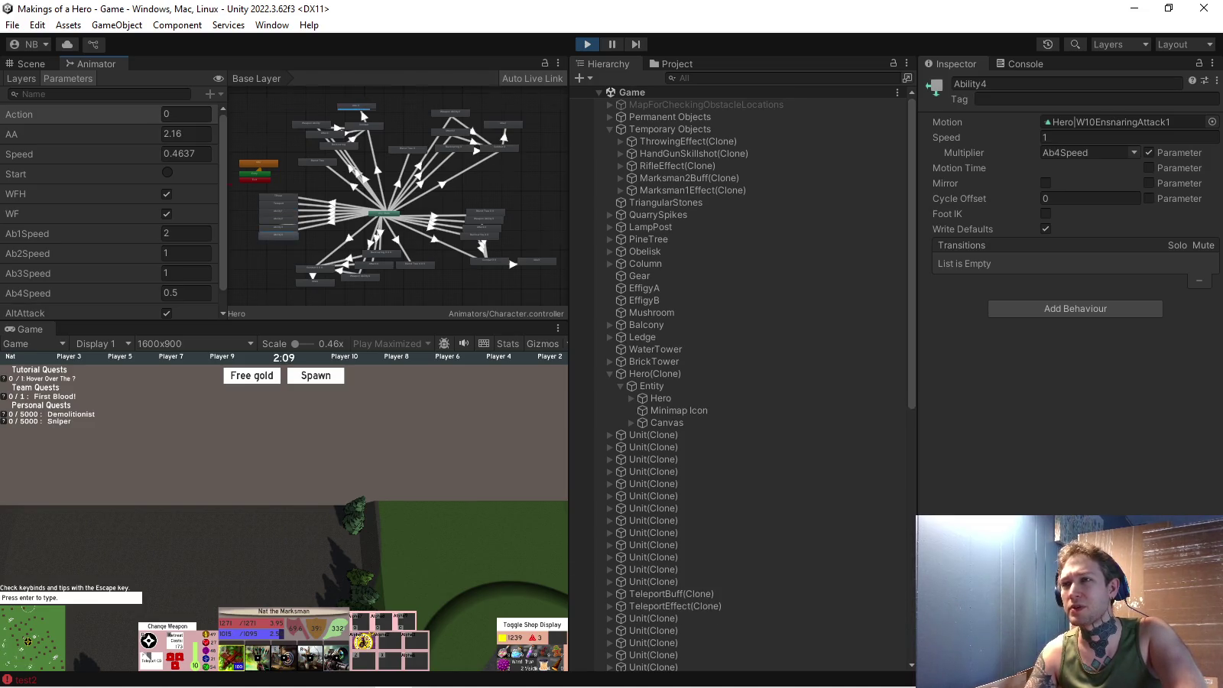
scroll(259, 107, "up", 4)
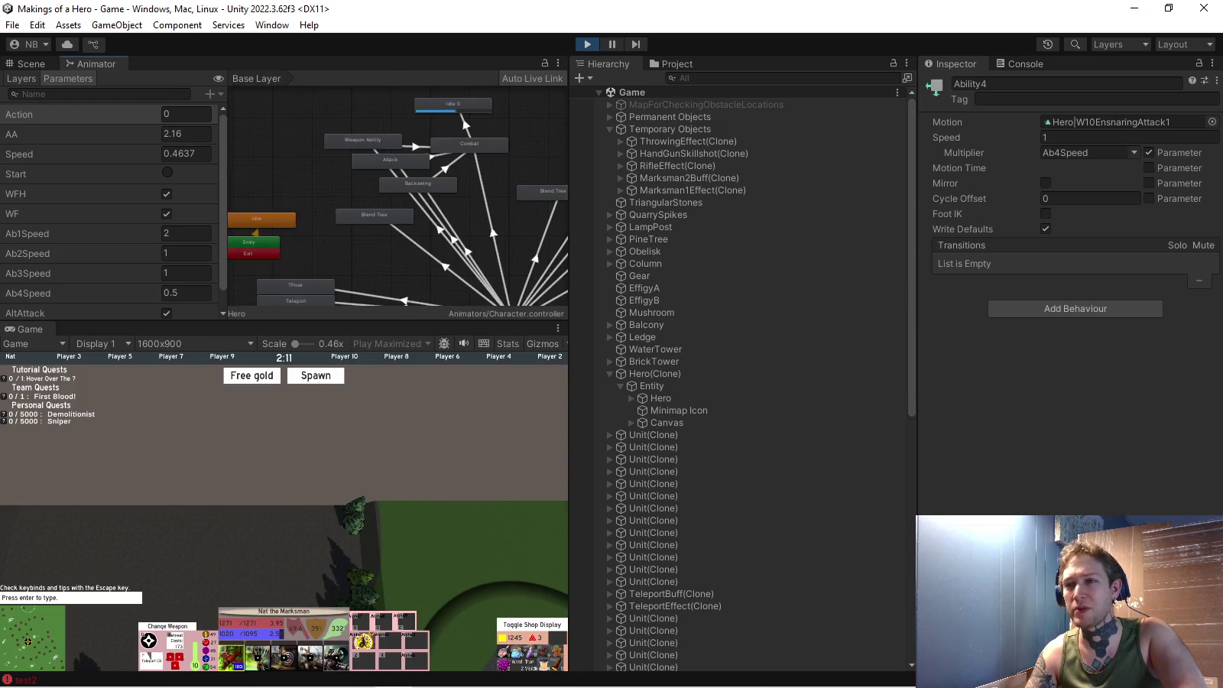
scroll(437, 157, "down", 3)
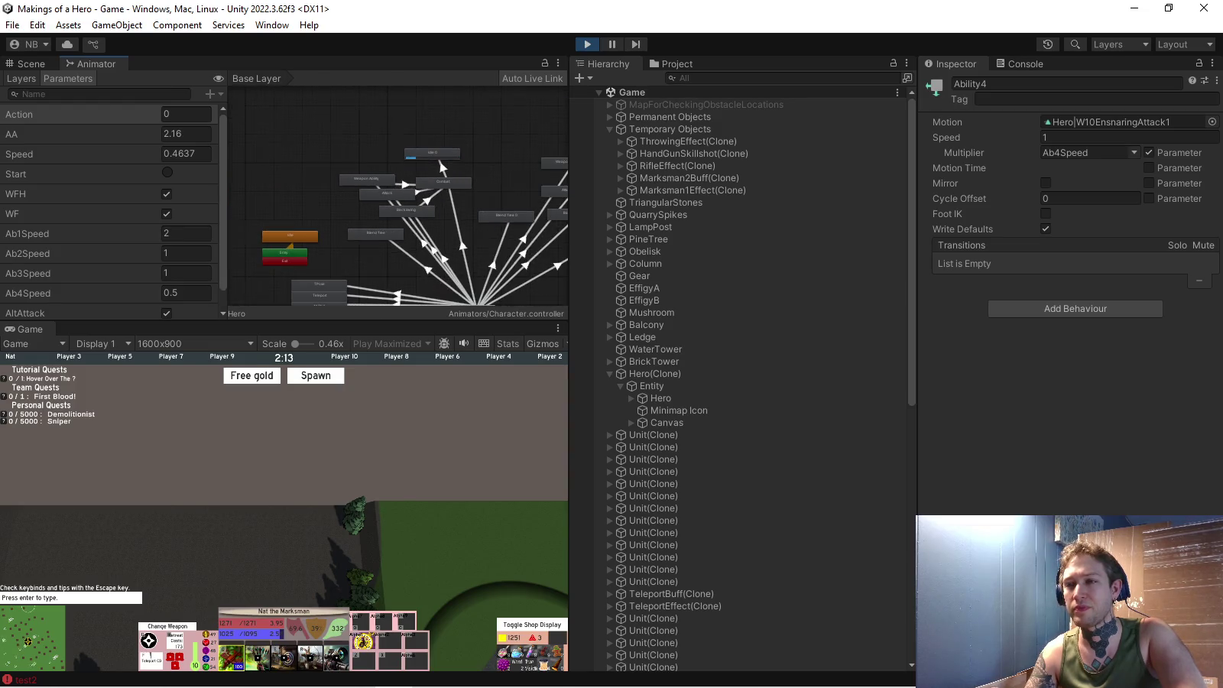
Pan the Animator graph to bring the Ability1–Ability4 state stack into view.
left_click_drag(437, 147, 438, 108)
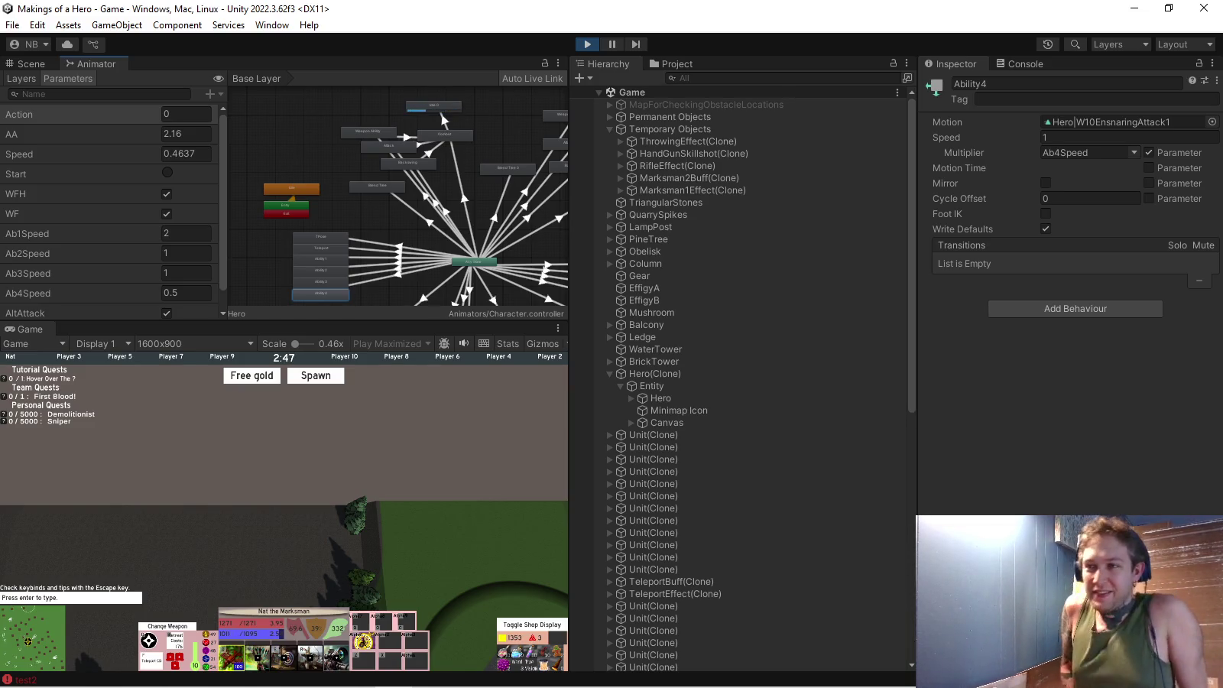
Exit Play mode and confirm W10EnsnaringAttack1 as Ability1's motion.
key("ctrl+p")
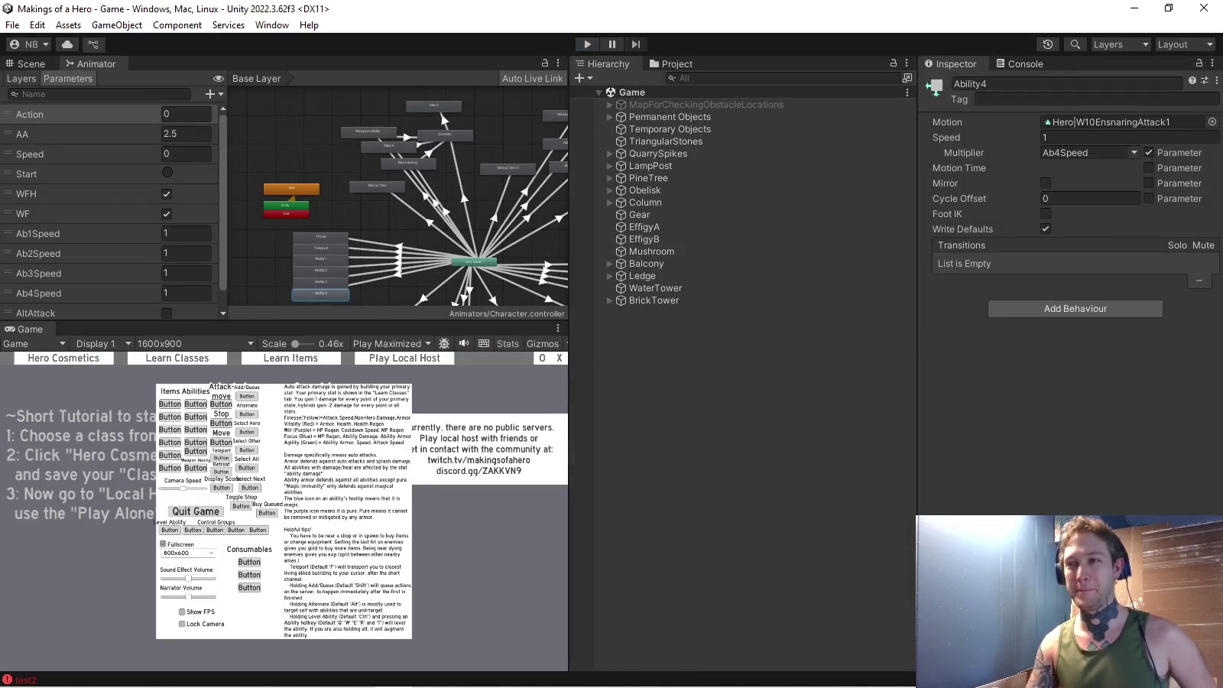
left_click(321, 258)
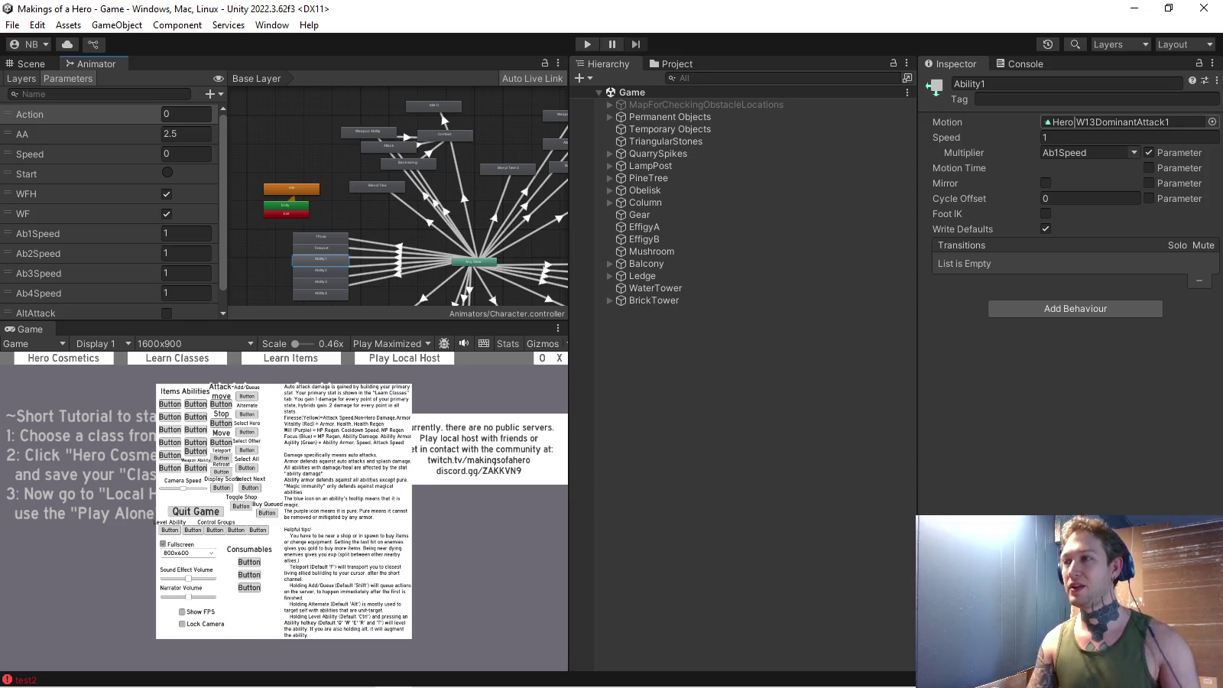
left_click(1211, 122)
type("w10")
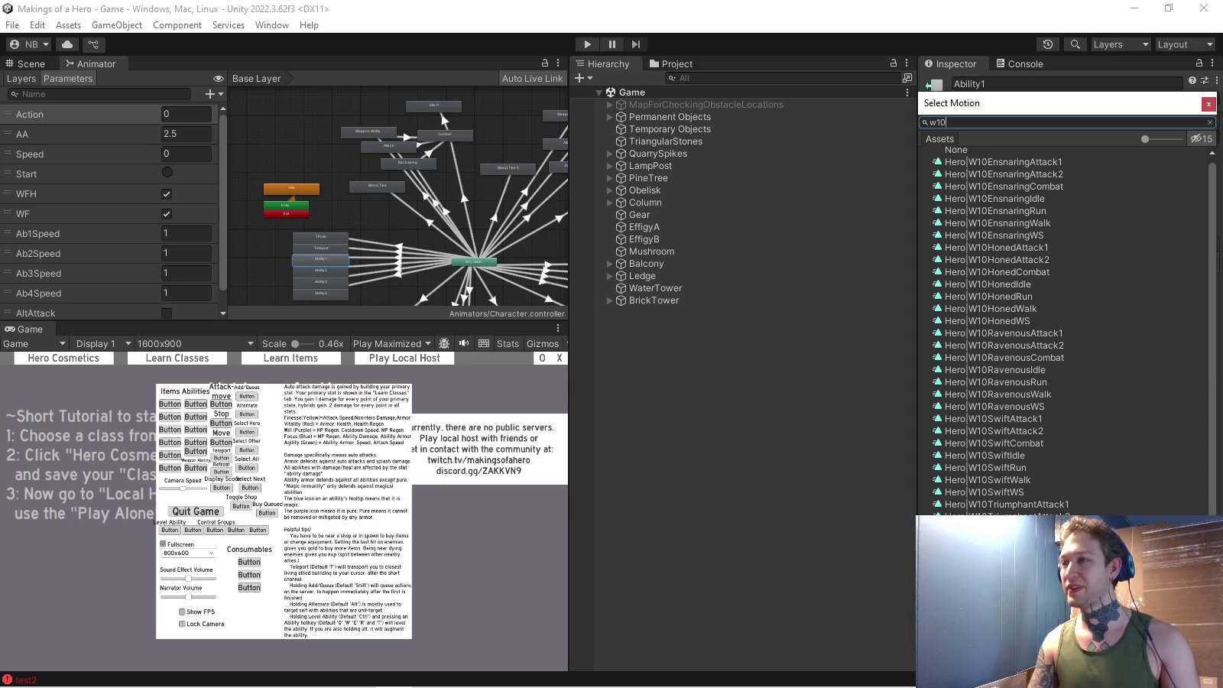
key("Return")
Set Ability2's motion to W11EnergizedAttack1 and Ability3's to W12MajesticAttack1.
left_click(321, 269)
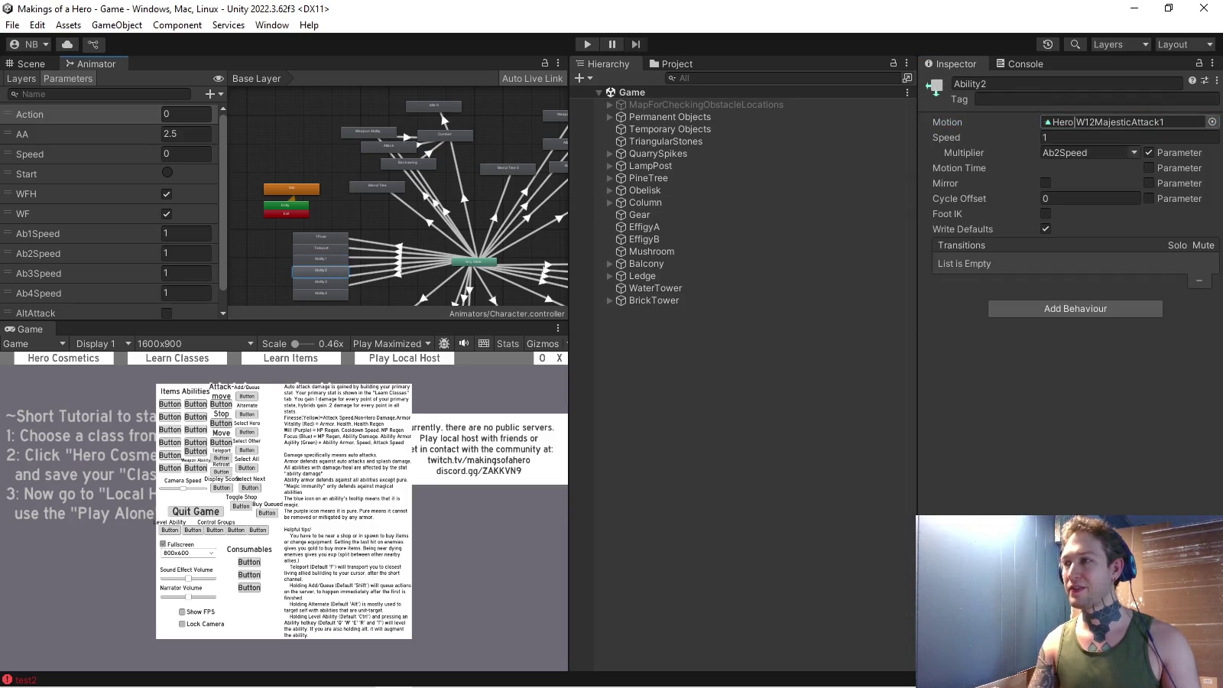
left_click(1211, 121)
type("w11")
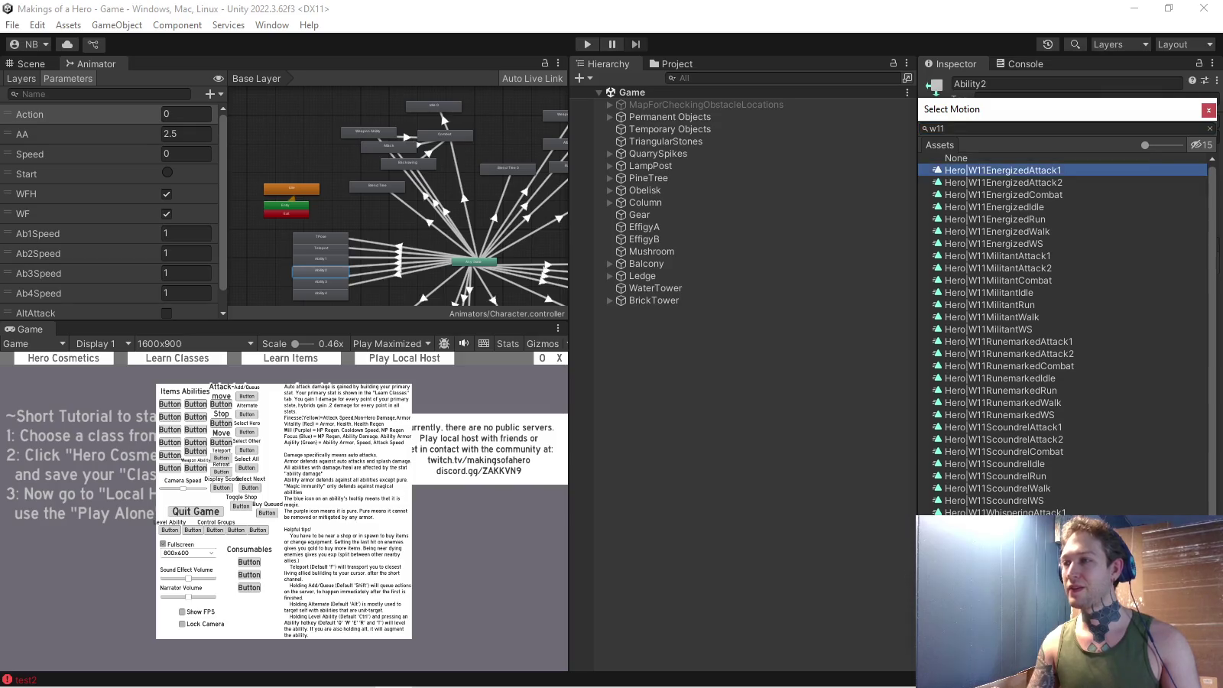
key("Return")
left_click(321, 282)
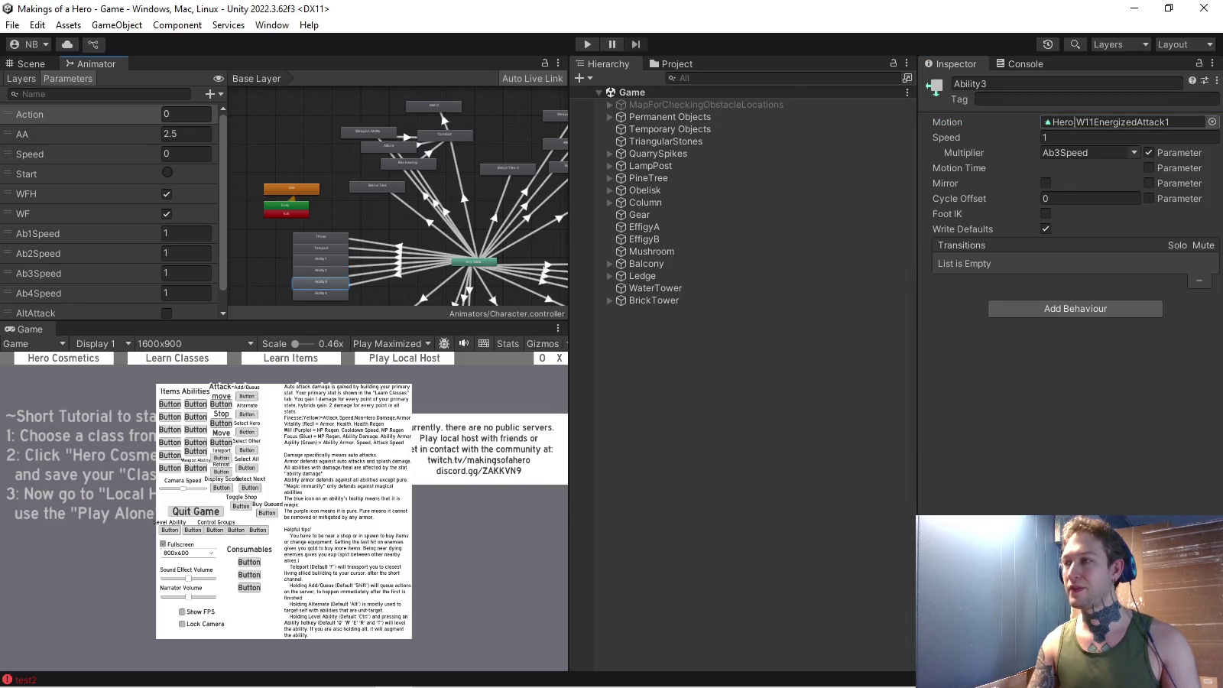
left_click(1211, 121)
key("Return")
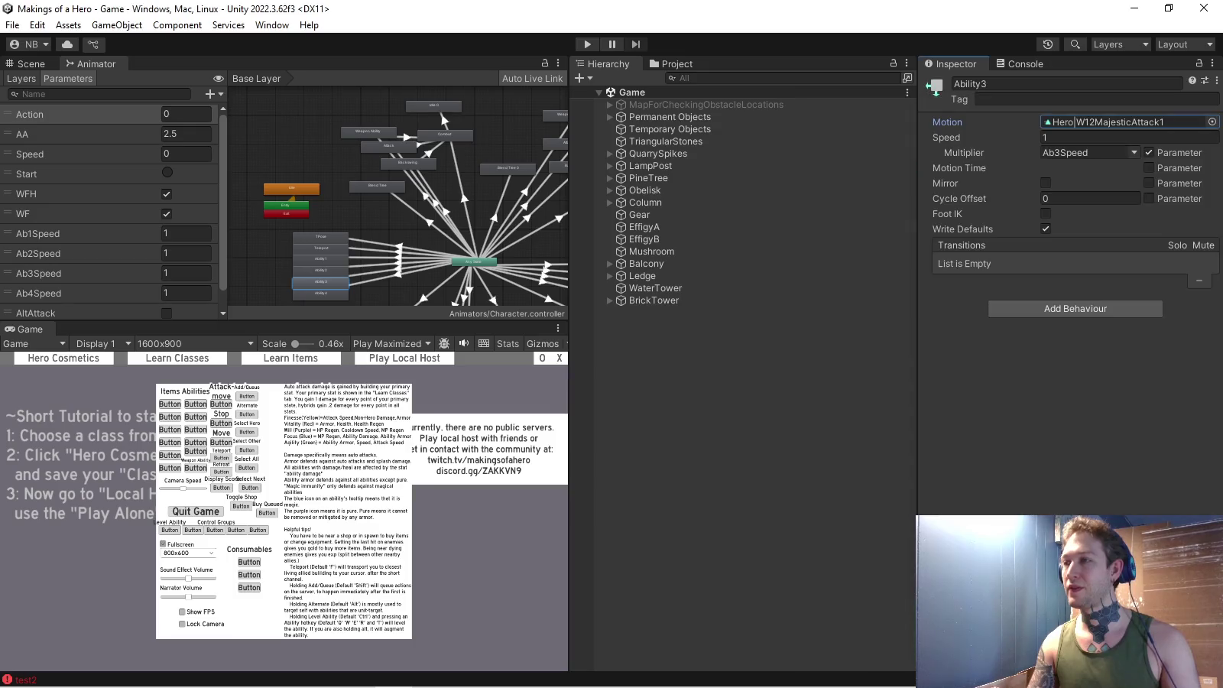
Assign W13DominantAttack1 to Ability4, then recheck the Ability1 and Ability4 motions.
left_click(321, 292)
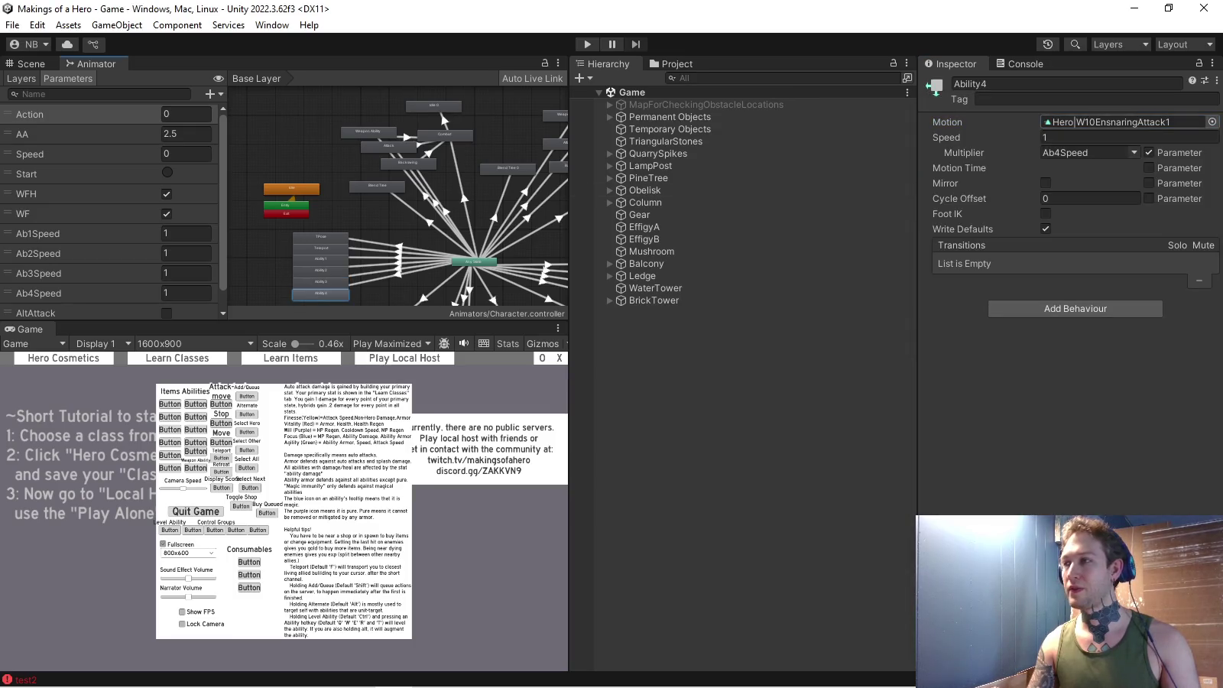
left_click(1211, 122)
type("w13")
key("Return")
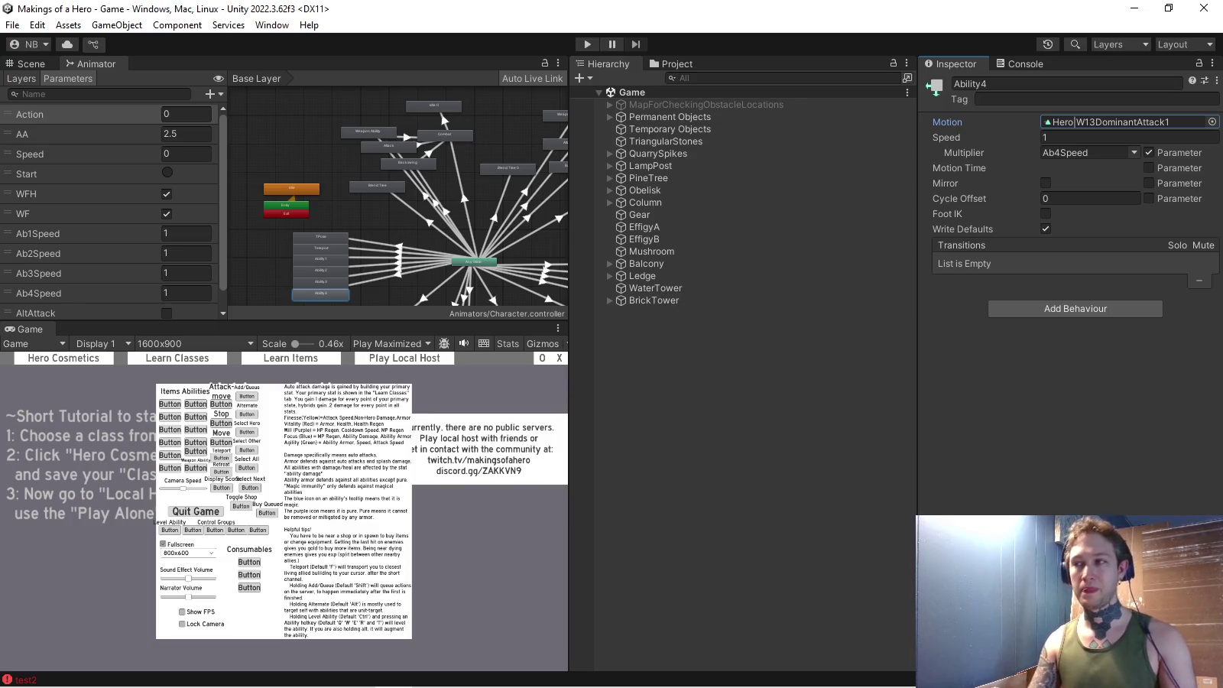
key("Escape")
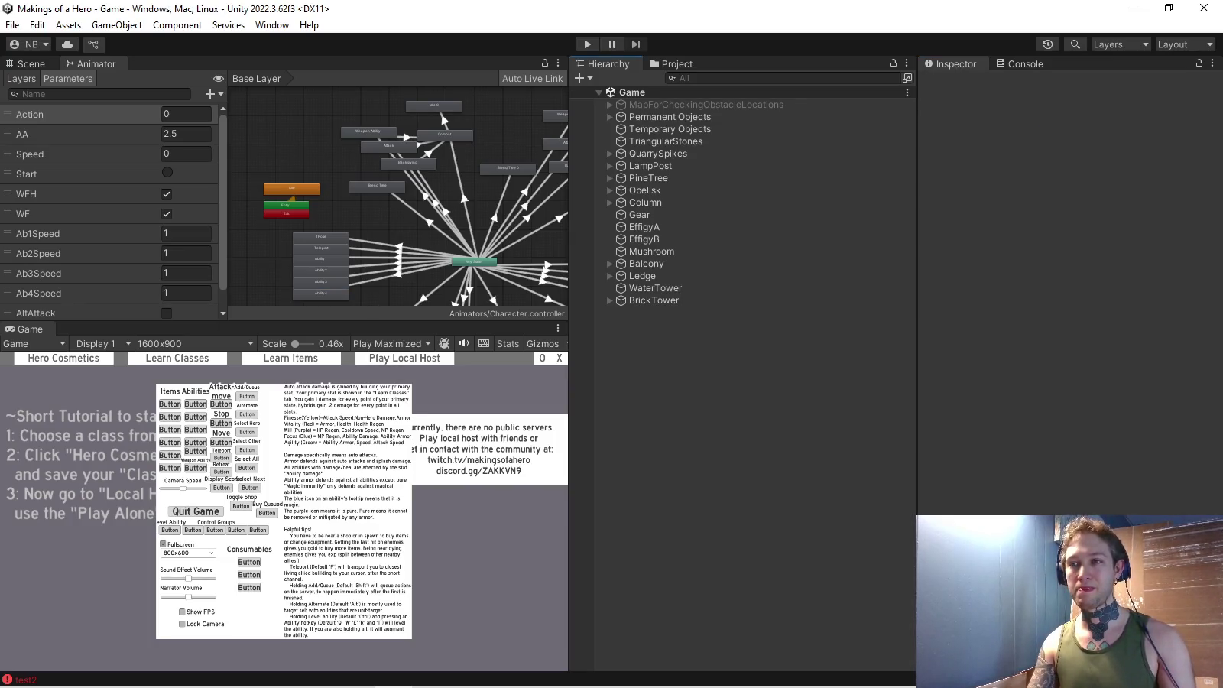
left_click(321, 259)
key("Escape")
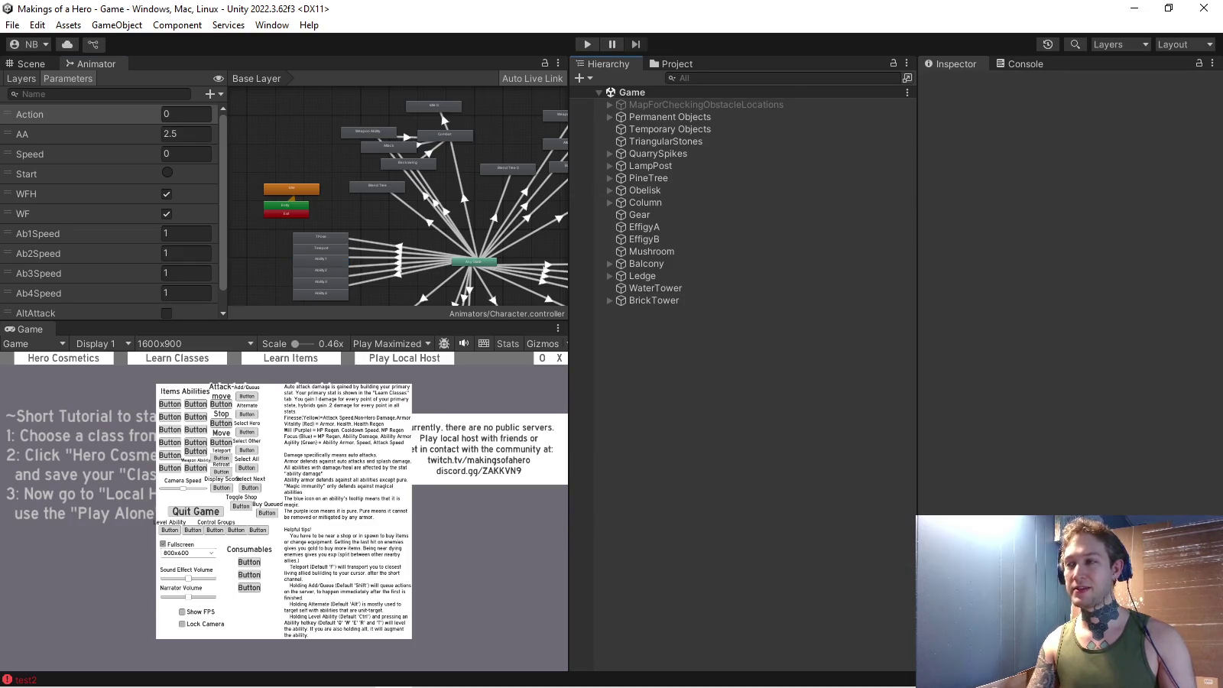
left_click(321, 293)
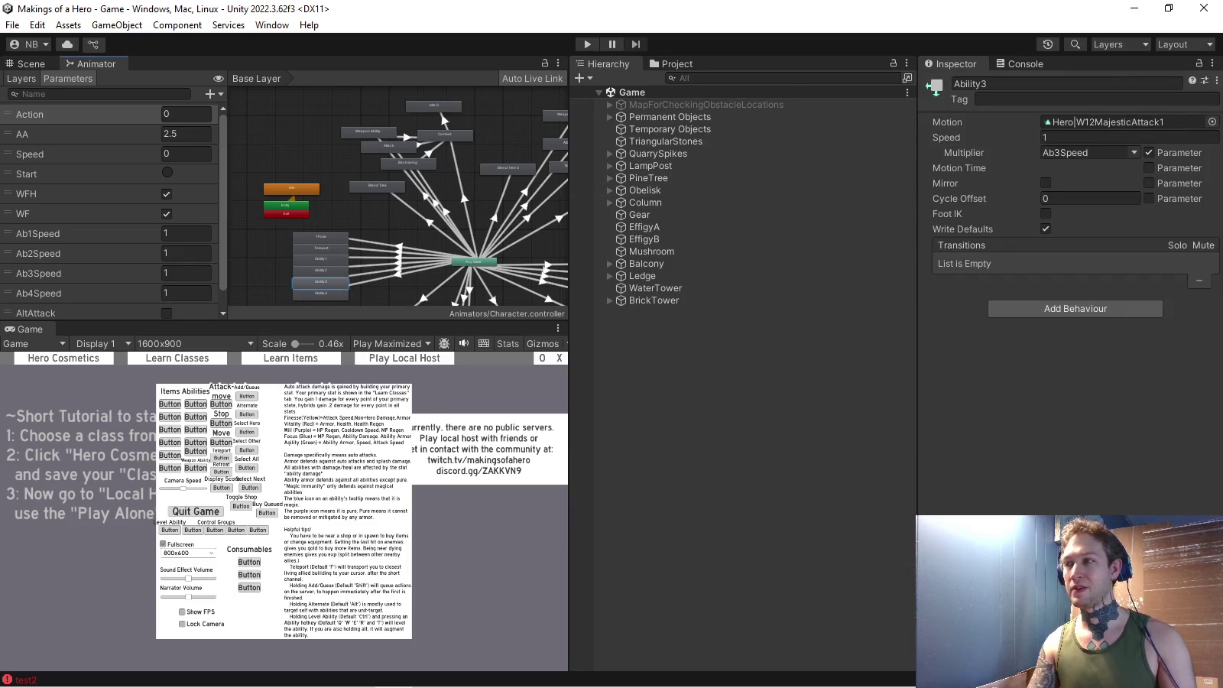
key("alt+Tab")
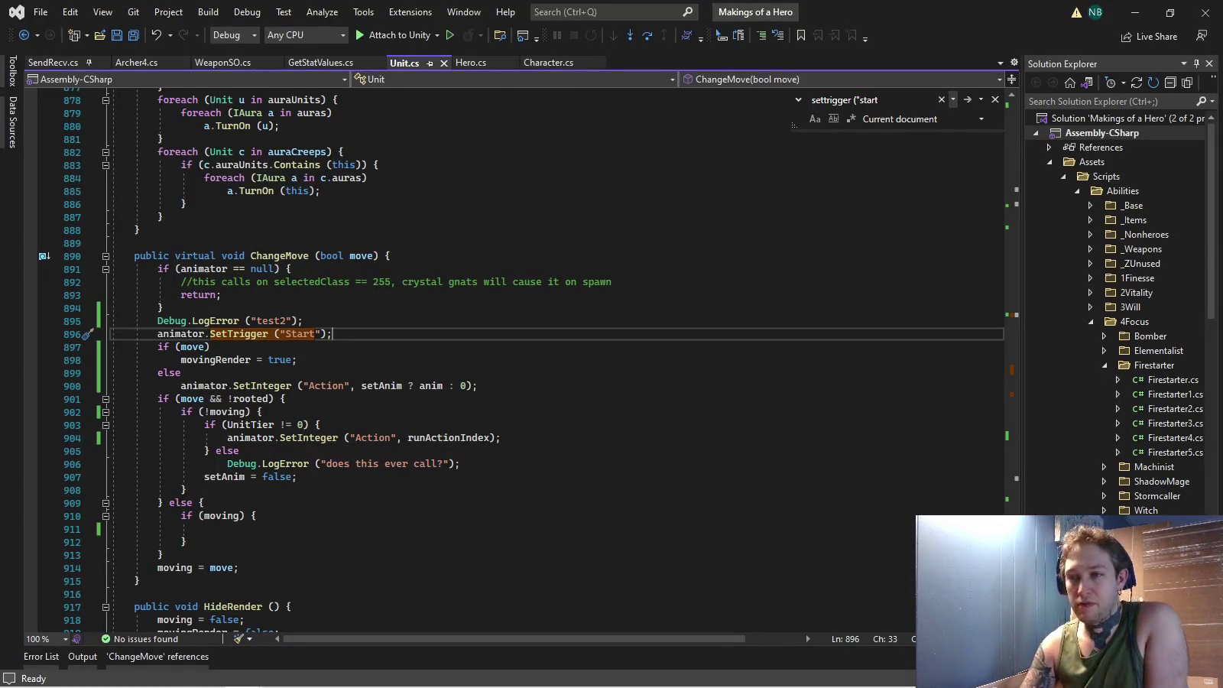
Delete the Debug.LogError("test2") line in Unit.cs.
key("Up")
key("Home")
key("Home")
key("shift+Down")
key("Delete")
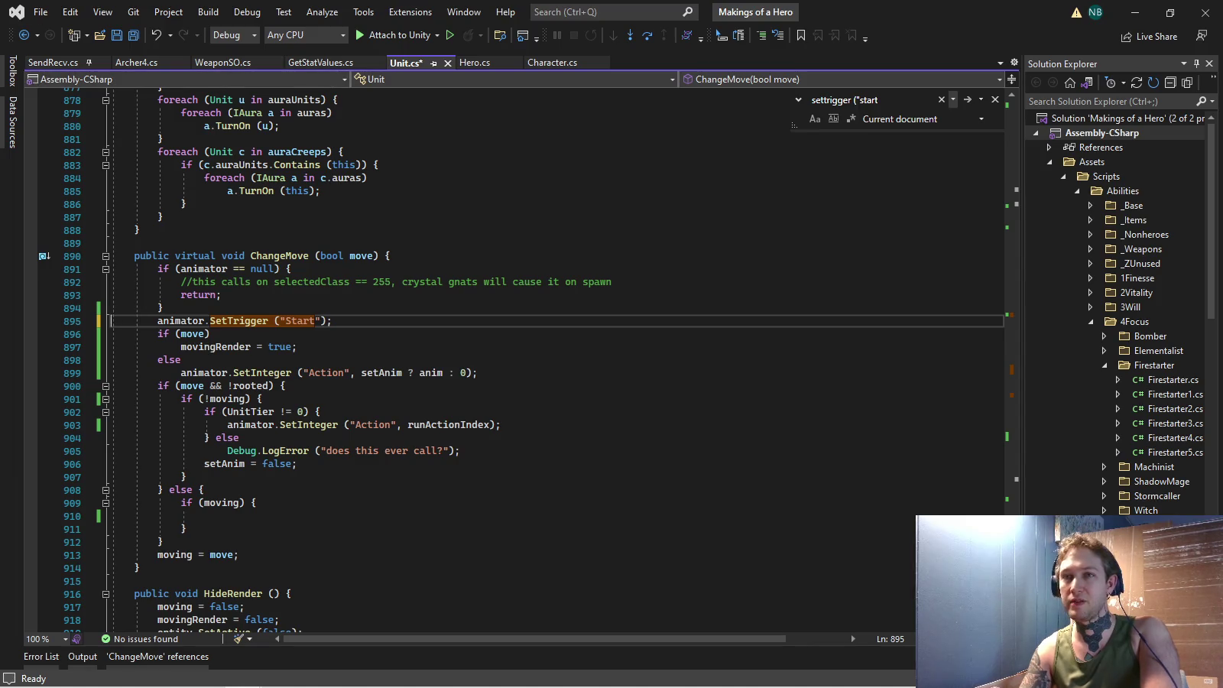
key("Down")
key("Down")
key("Down")
key("Down")
Delete the Debug.LogError("test!") line in SetAnimation, save Unit.cs and close the Find widget.
left_click(23, 35)
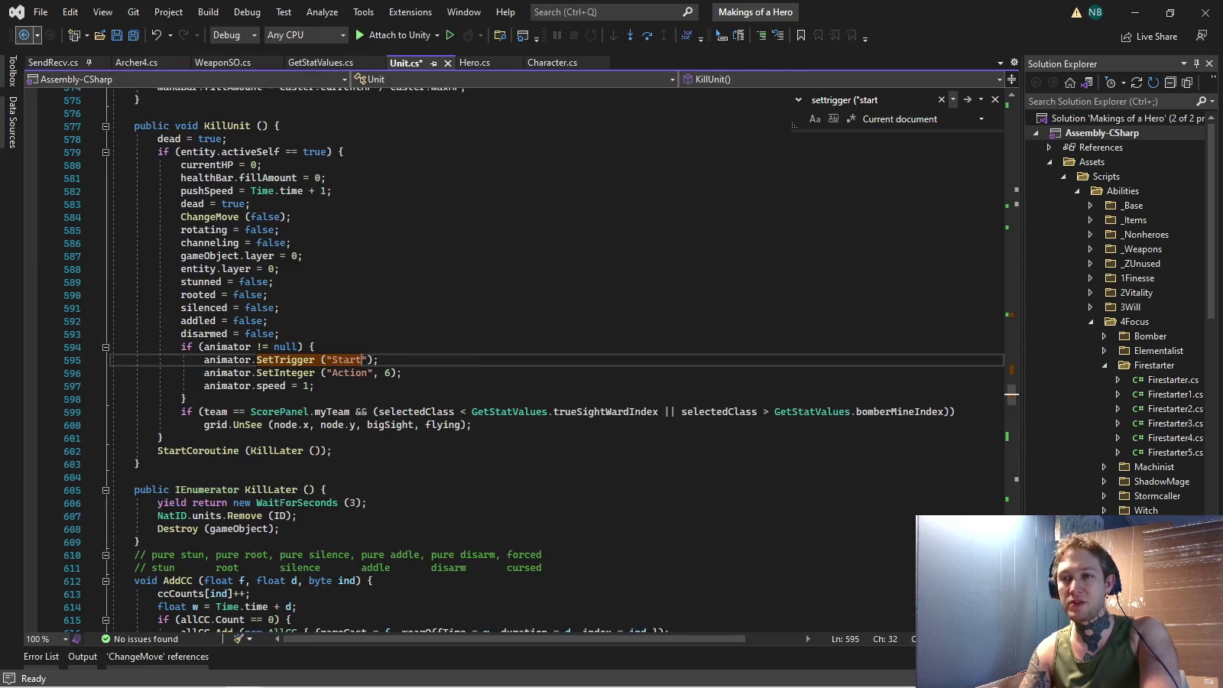
left_click(24, 36)
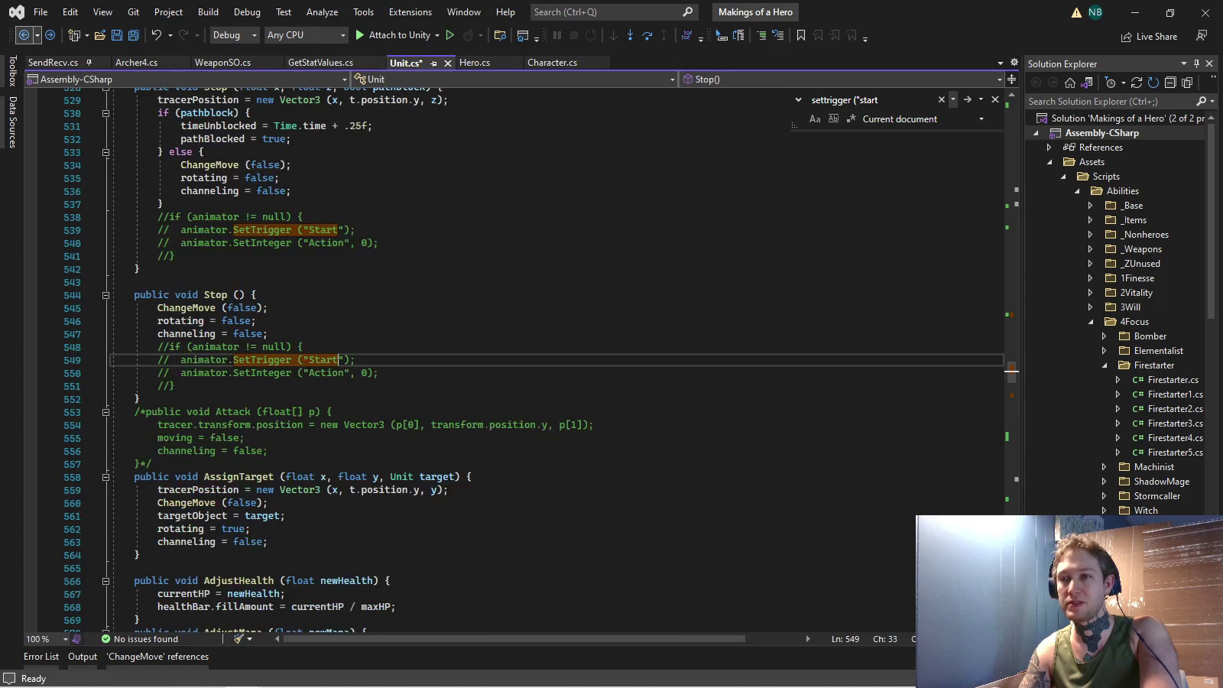
left_click(24, 36)
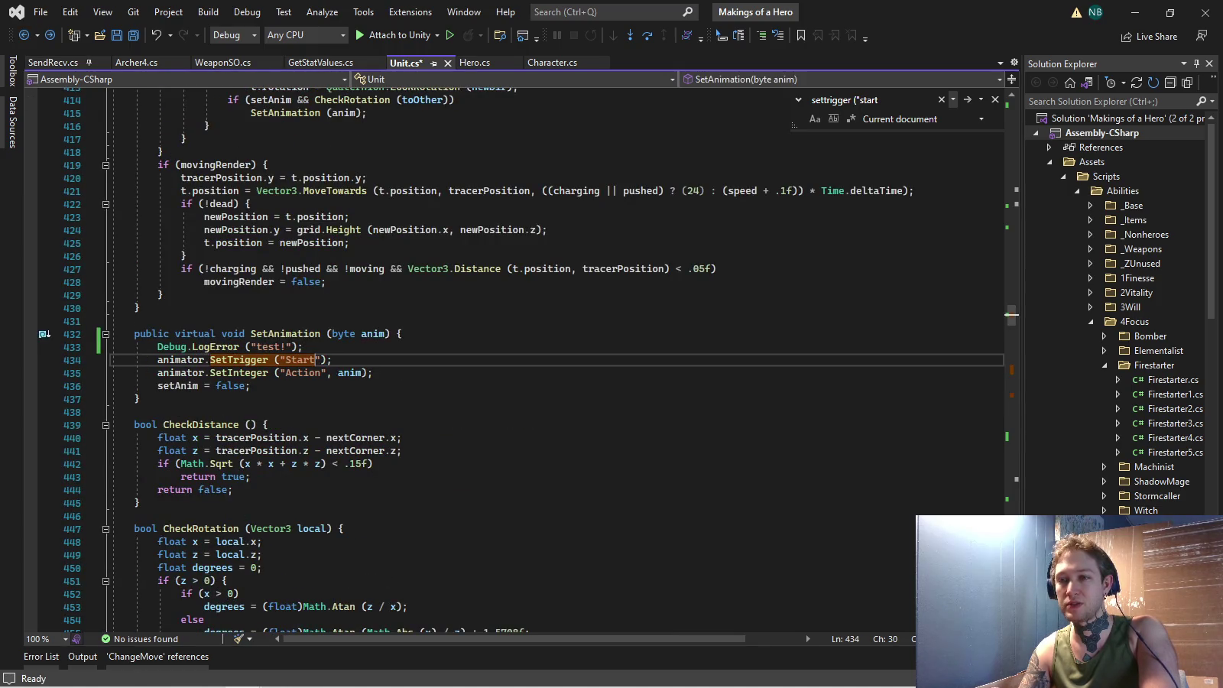
key("Up")
key("End")
key("shift+Up")
key("Delete")
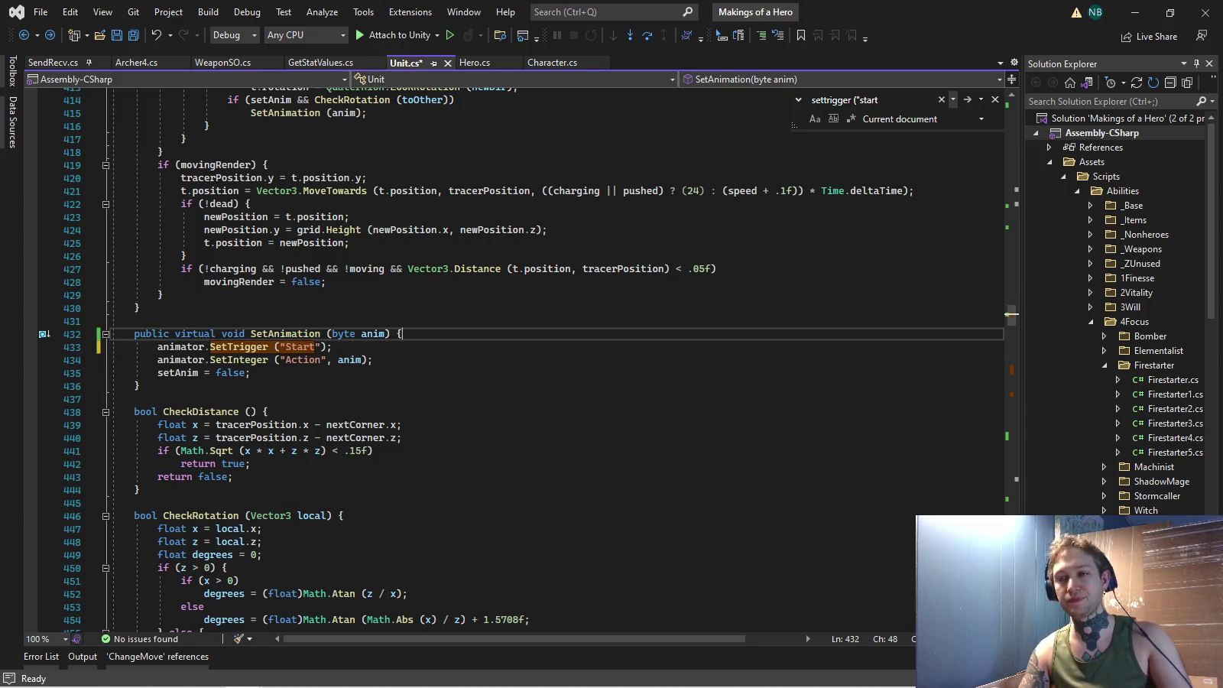
key("ctrl+s")
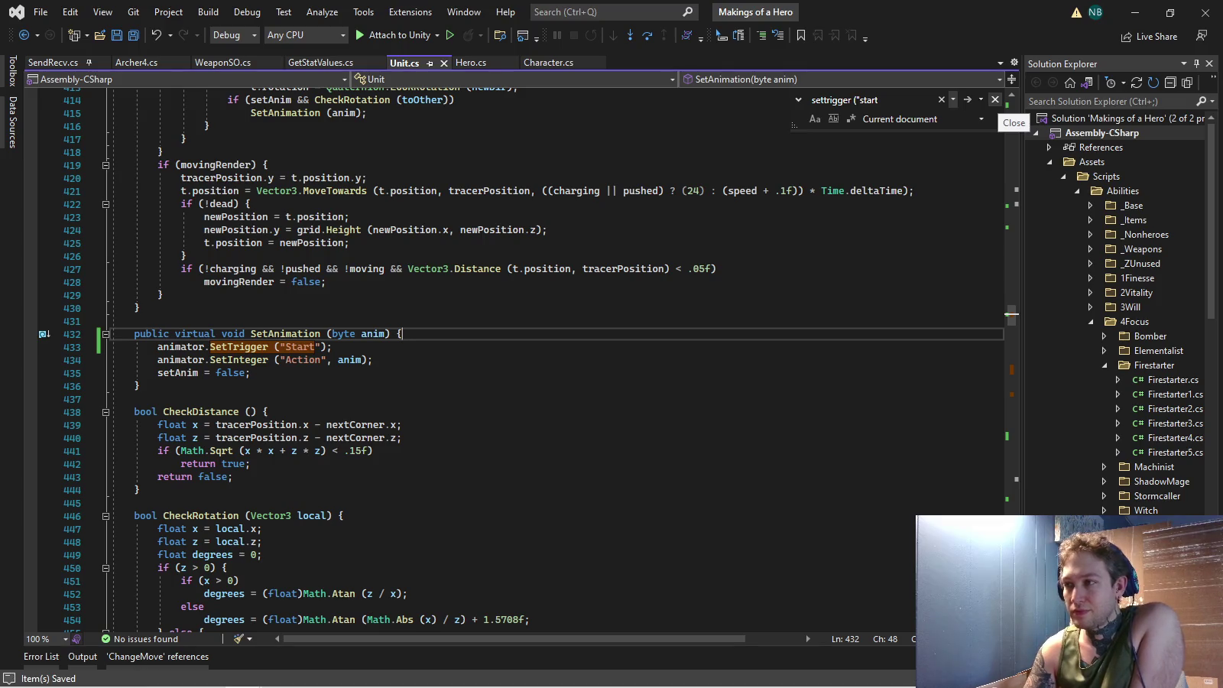
left_click(995, 100)
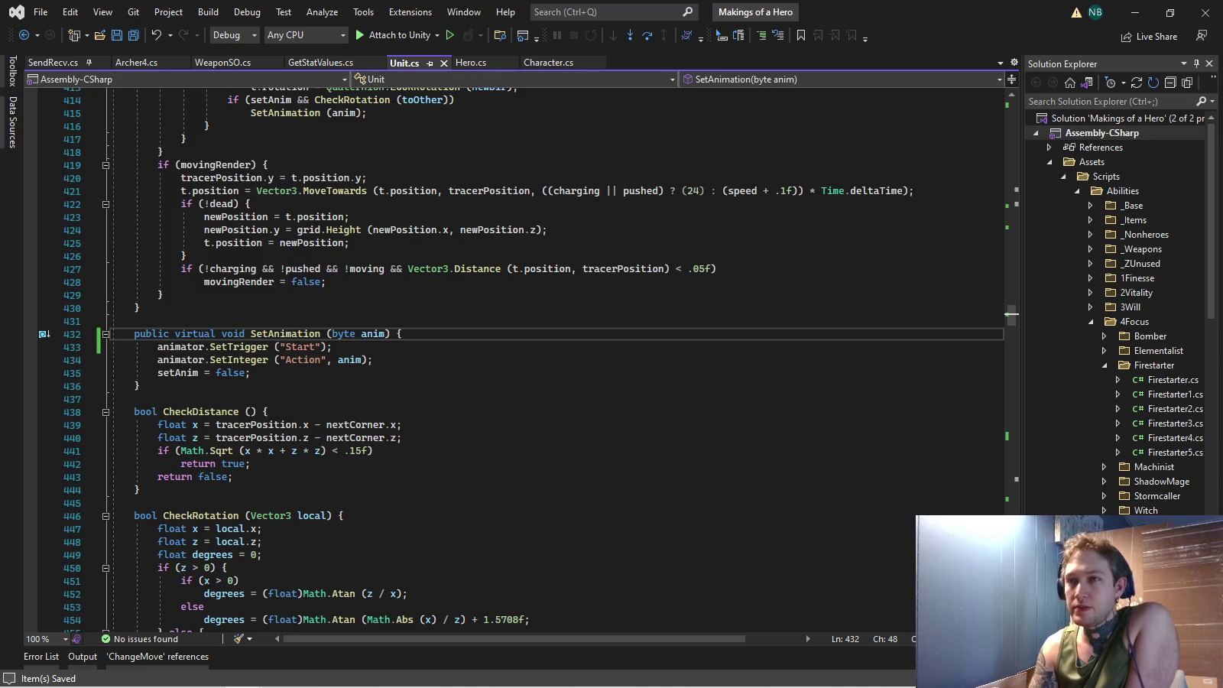
In SendRecv.cs, search for 'over' to reach the AnimatorOverrideController code.
left_click(54, 62)
left_click(396, 321)
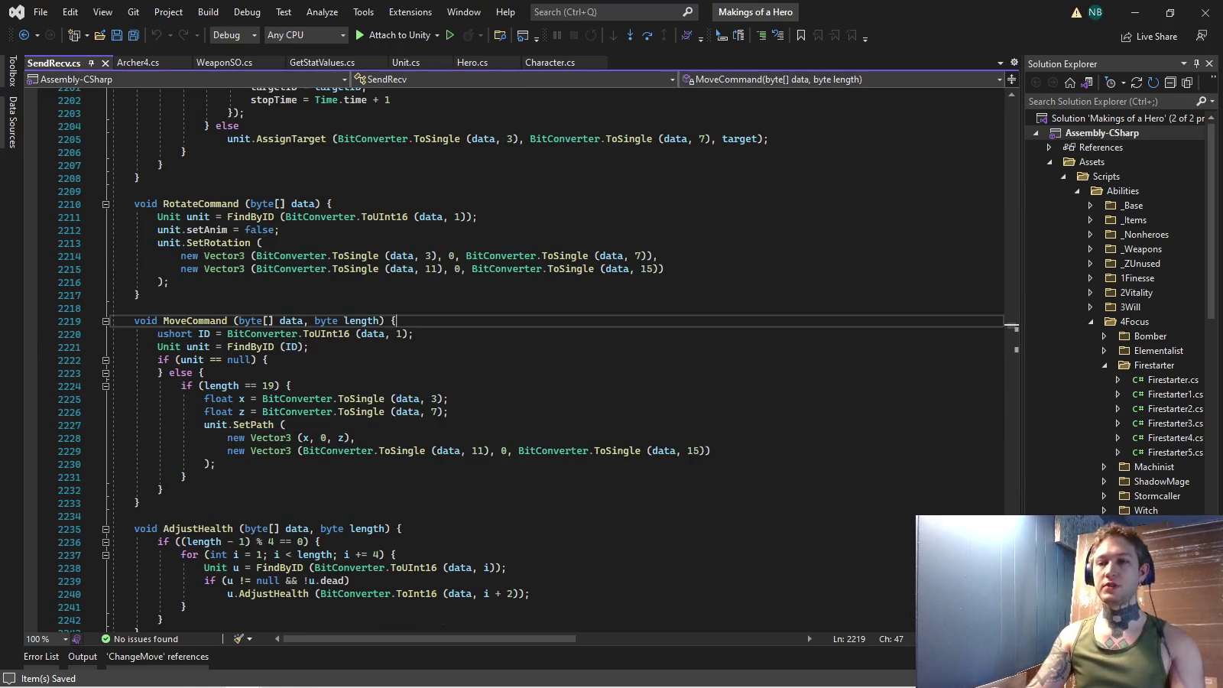
key("ctrl+f")
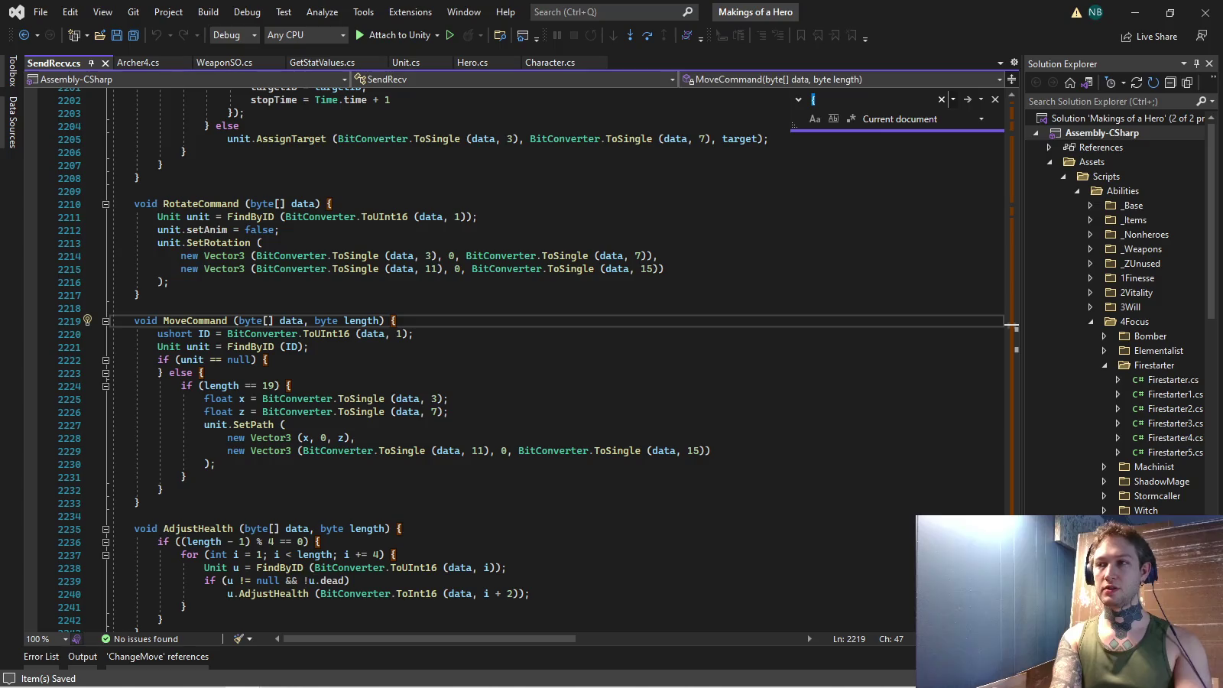
type("over")
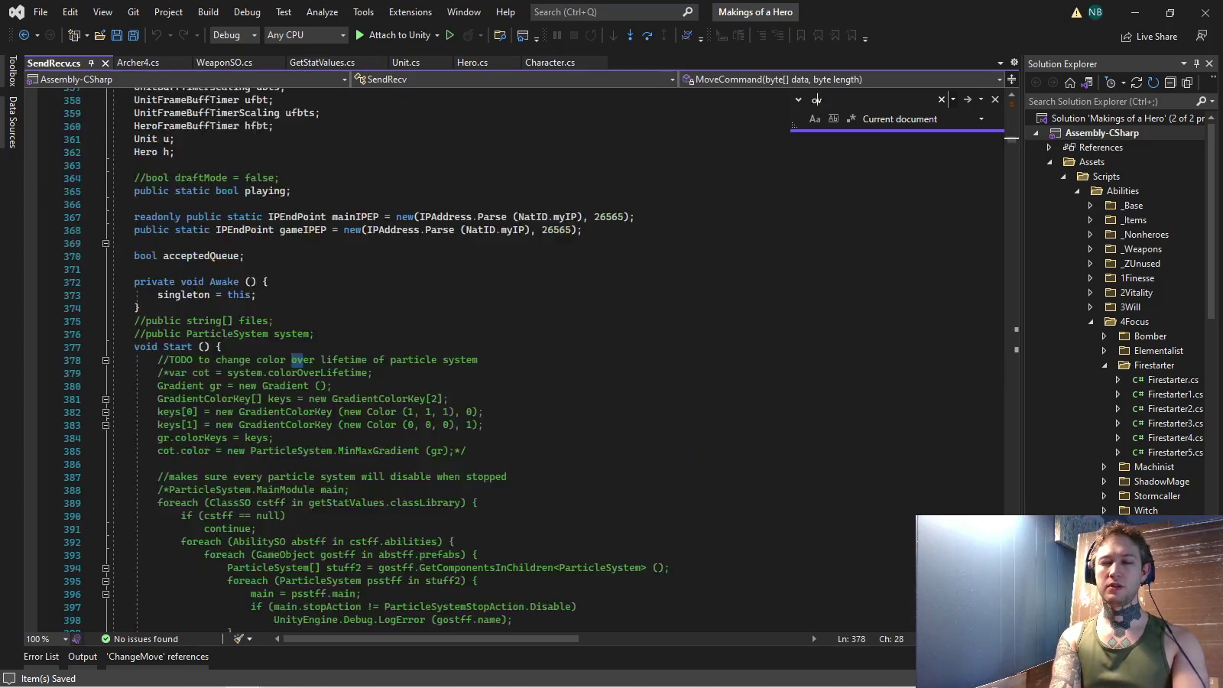
key("Return")
key("Return")
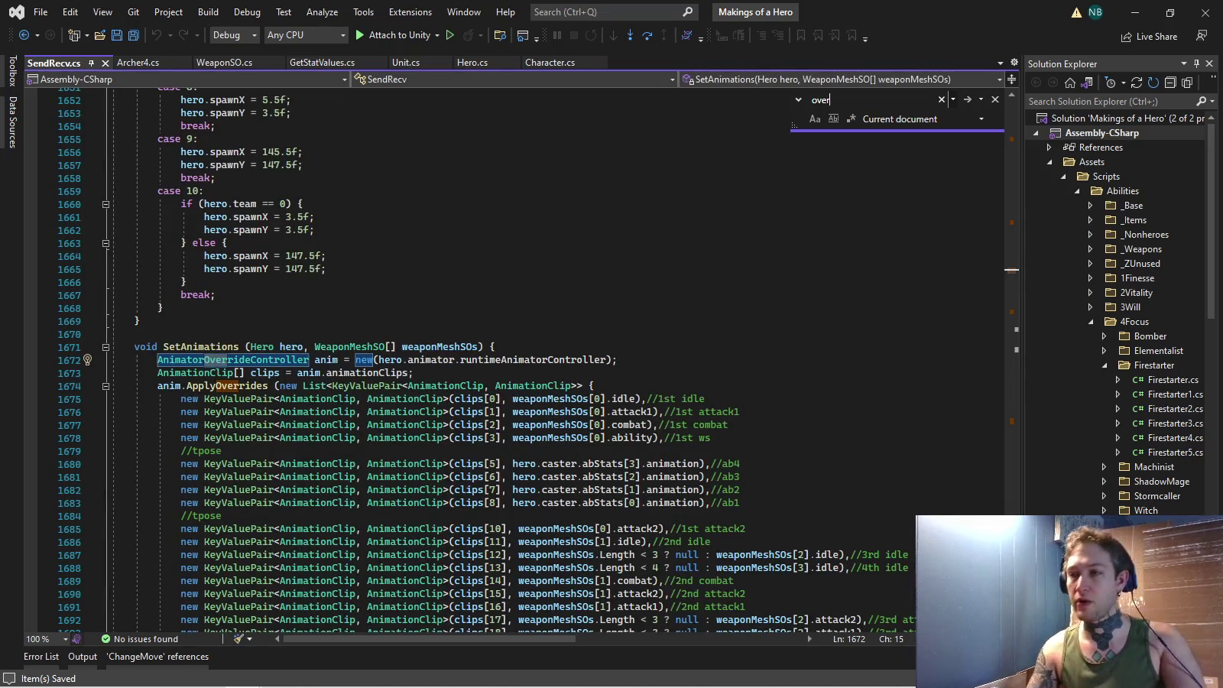
scroll(489, 351, "down", 5)
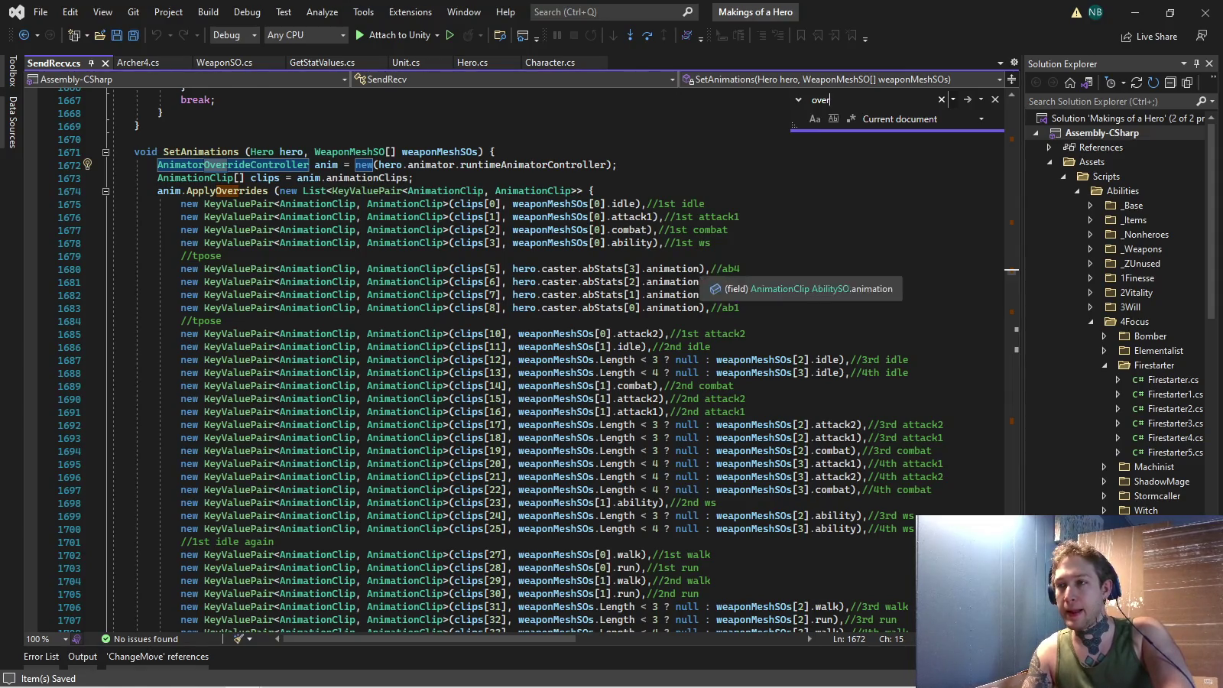
Change the abStats indexes on lines 1680–1683 to 0, 1, 2 and 3.
left_click(634, 269)
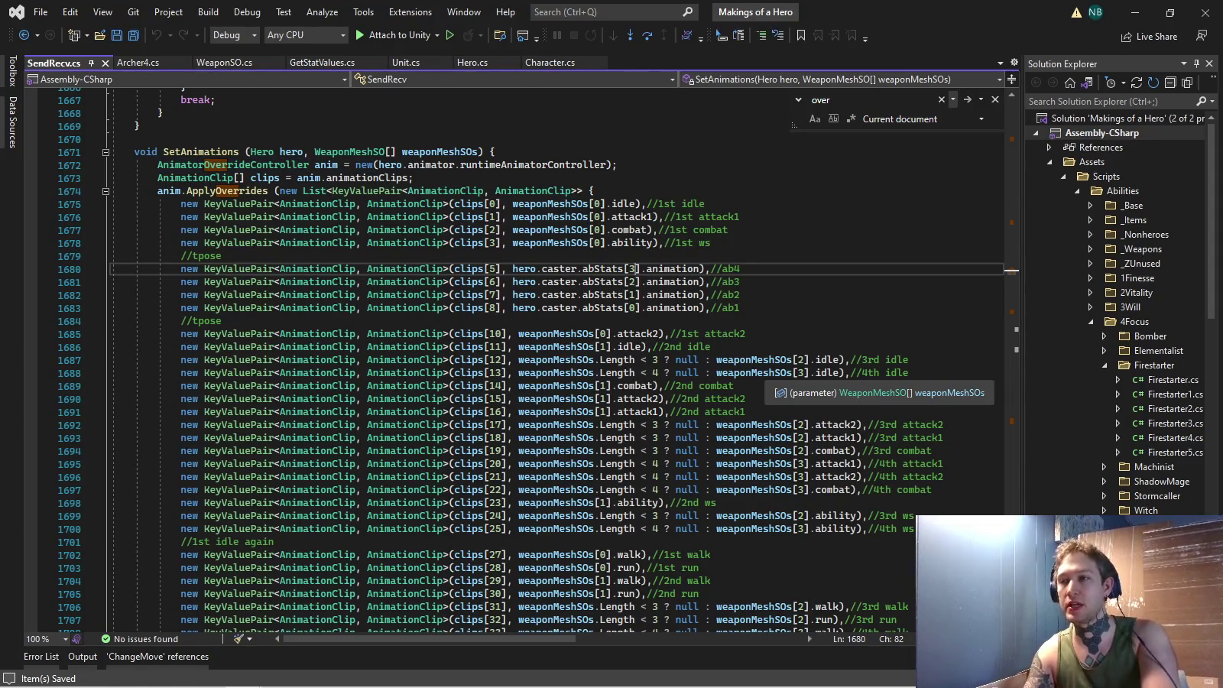
key("BackSpace")
type("0")
key("Down")
key("BackSpace")
type("1")
key("Down")
key("BackSpace")
type("2")
key("Down")
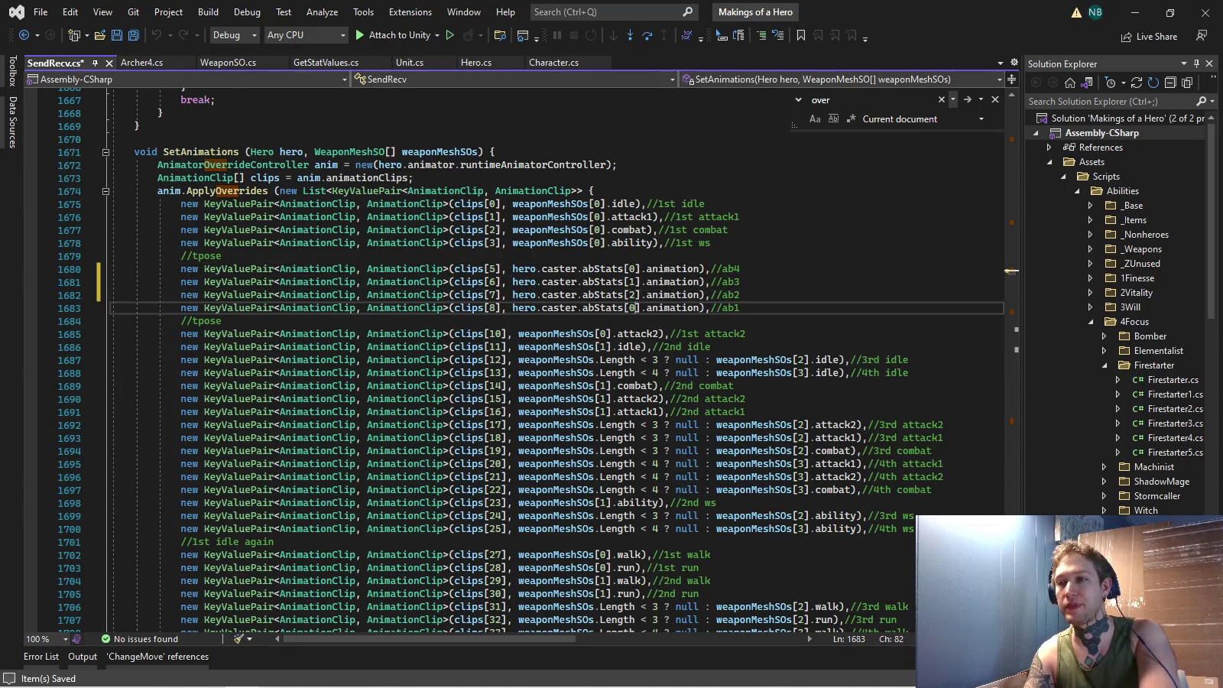
key("BackSpace")
type("3")
Renumber the line comments to //ab1, //ab2, //ab3 and save SendRecv.cs.
key("Up")
key("Up")
key("Up")
key("End")
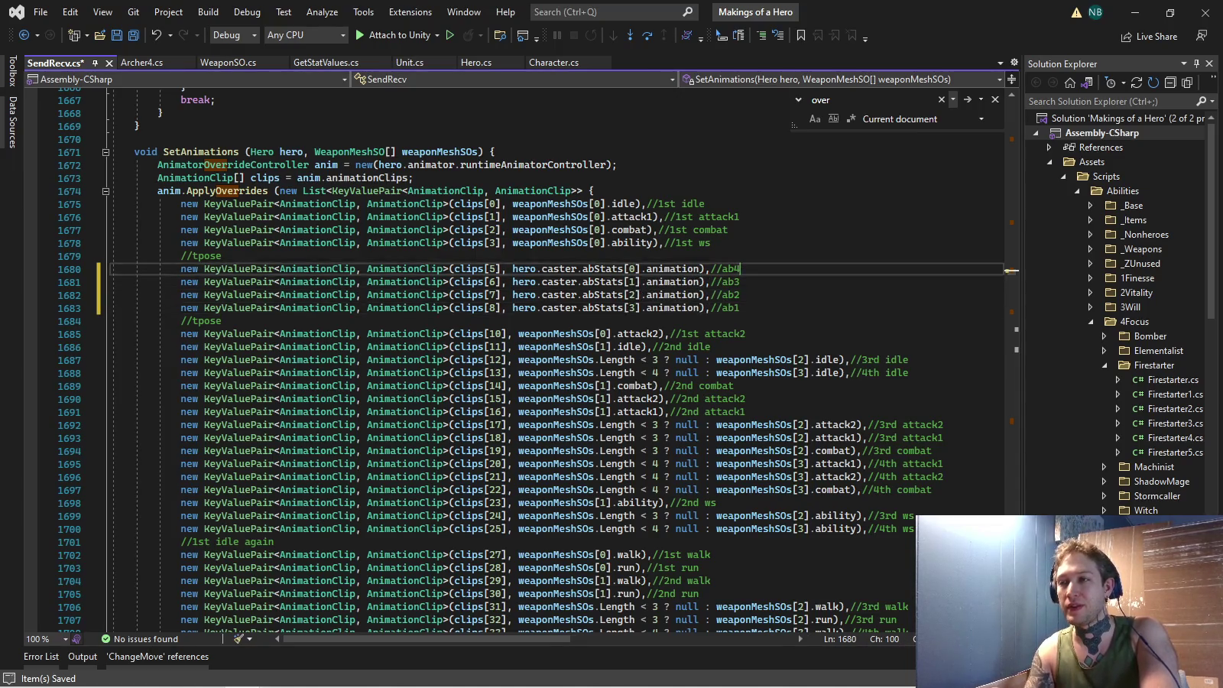
key("BackSpace")
type("1")
key("Down")
key("BackSpace")
type("2")
key("Down")
key("BackSpace")
type("3")
key("Down")
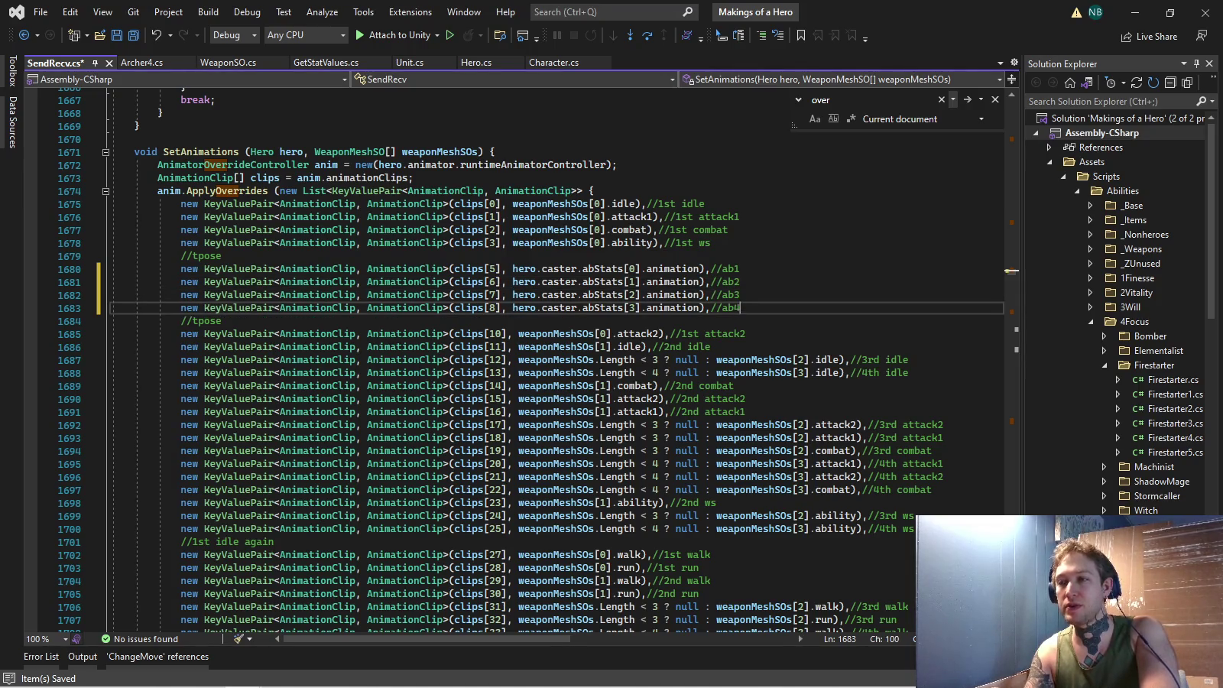
left_click(739, 268)
key("ctrl+s")
Select override lines 1680–1683 and switch back to the Unity window.
key("alt+Tab")
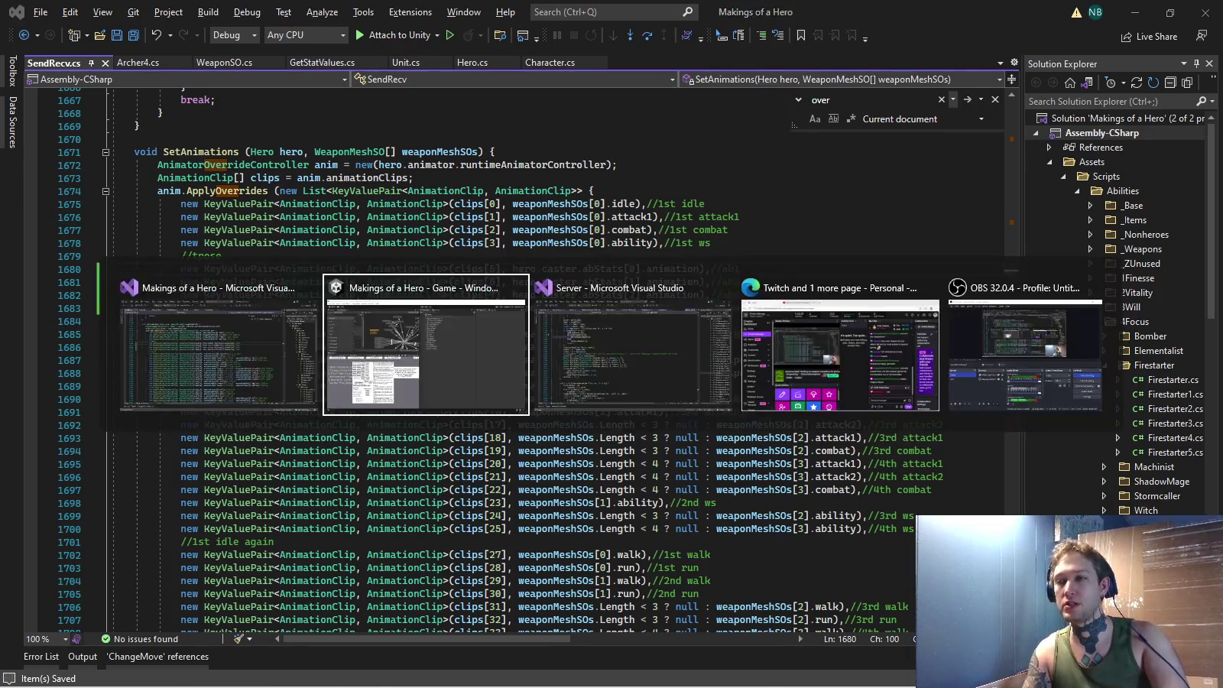
key("alt+Tab")
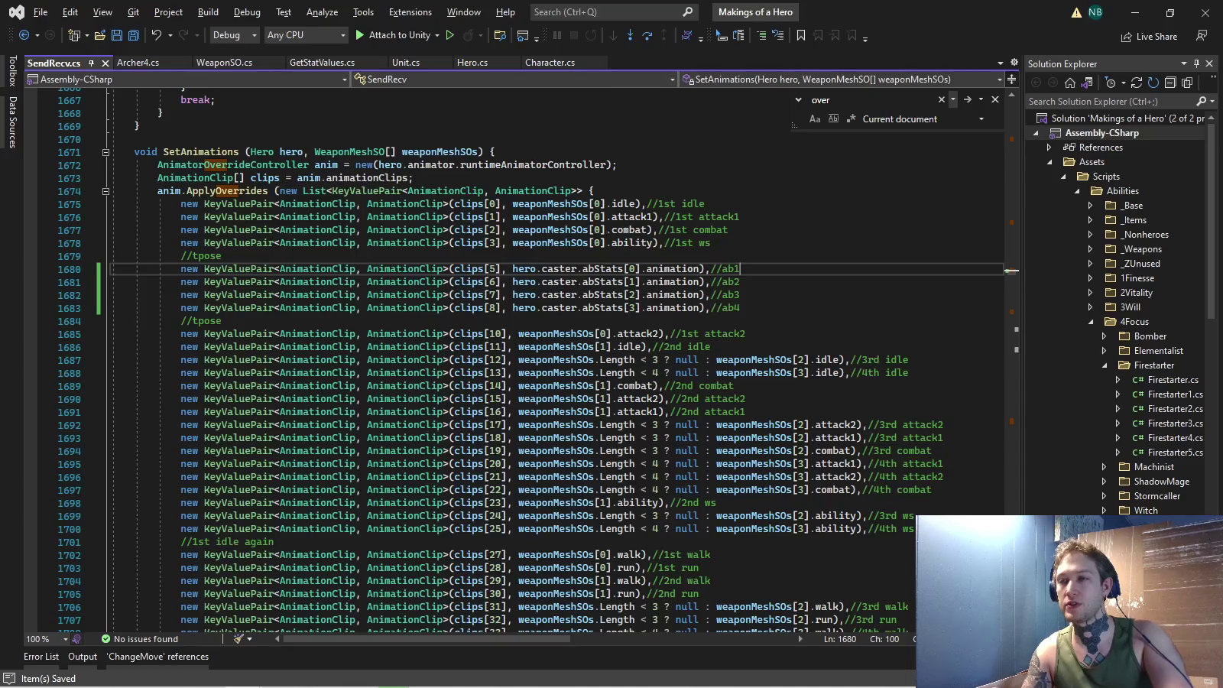
key("Home")
key("shift+Down")
key("shift+Down")
key("shift+Down")
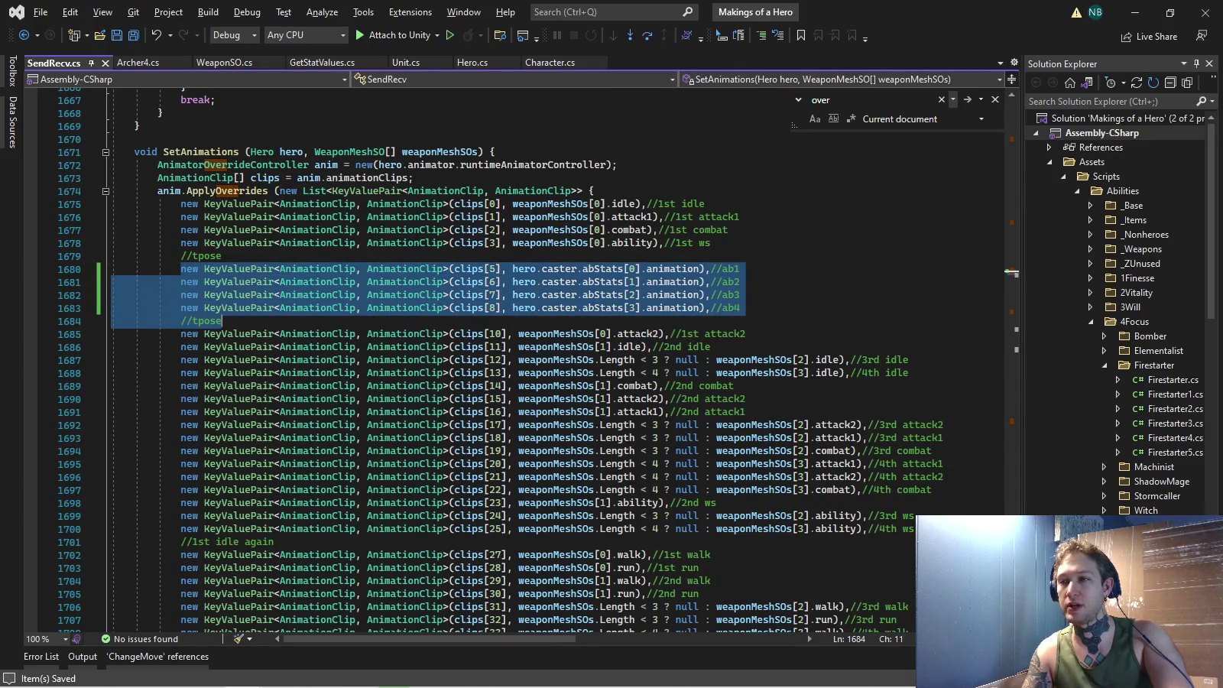
left_click(740, 308)
key("shift+Up")
key("shift+Up")
key("shift+Up")
key("shift+Home")
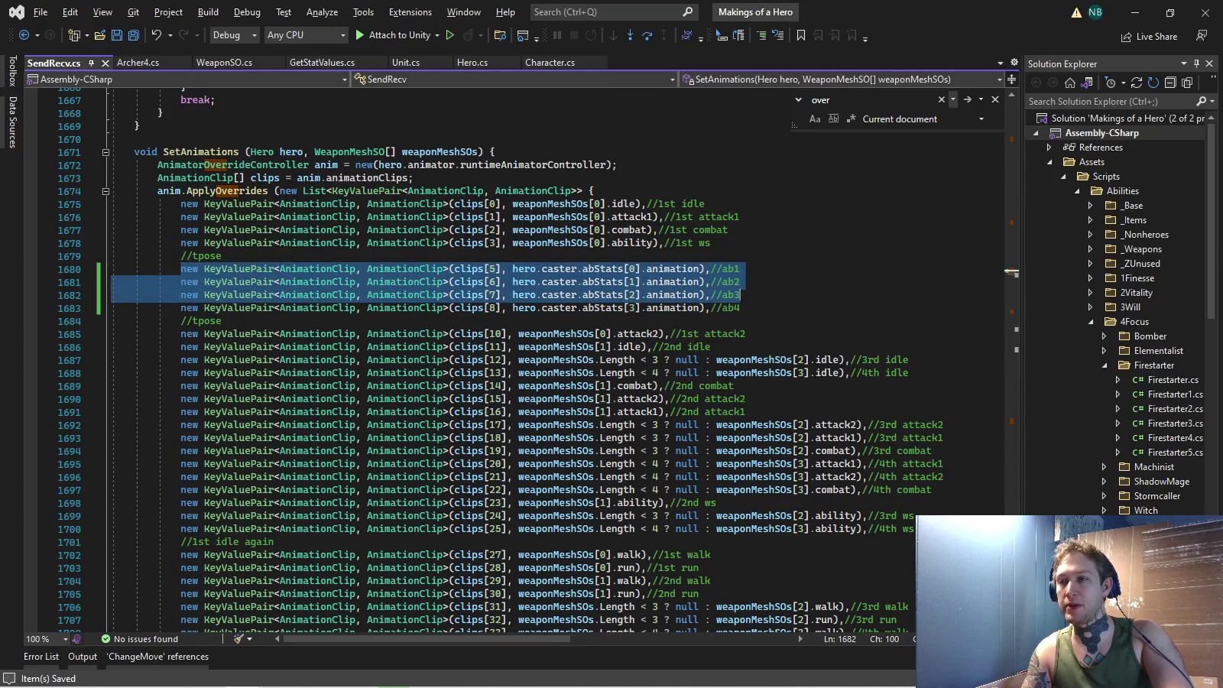
key("alt+Tab")
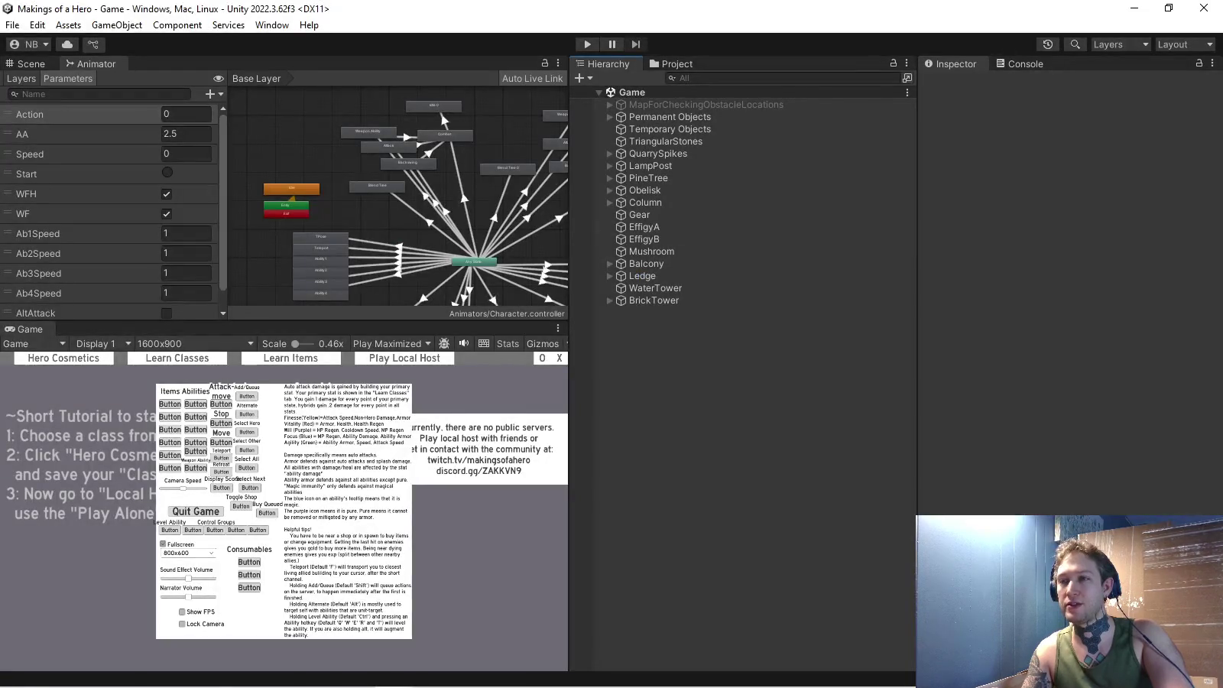
Dismiss the Animator graph's context menu, check SetAnimations in SendRecv.cs, then return to the game.
right_click(351, 209)
left_click(351, 209)
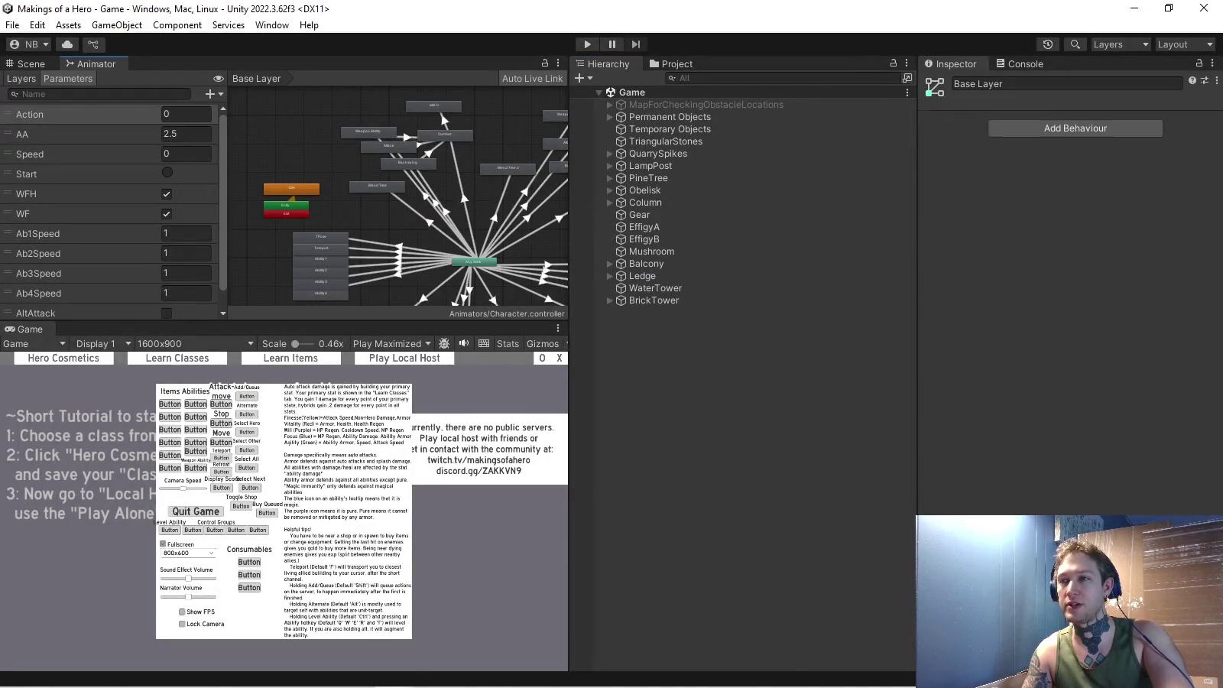
key("alt+Tab")
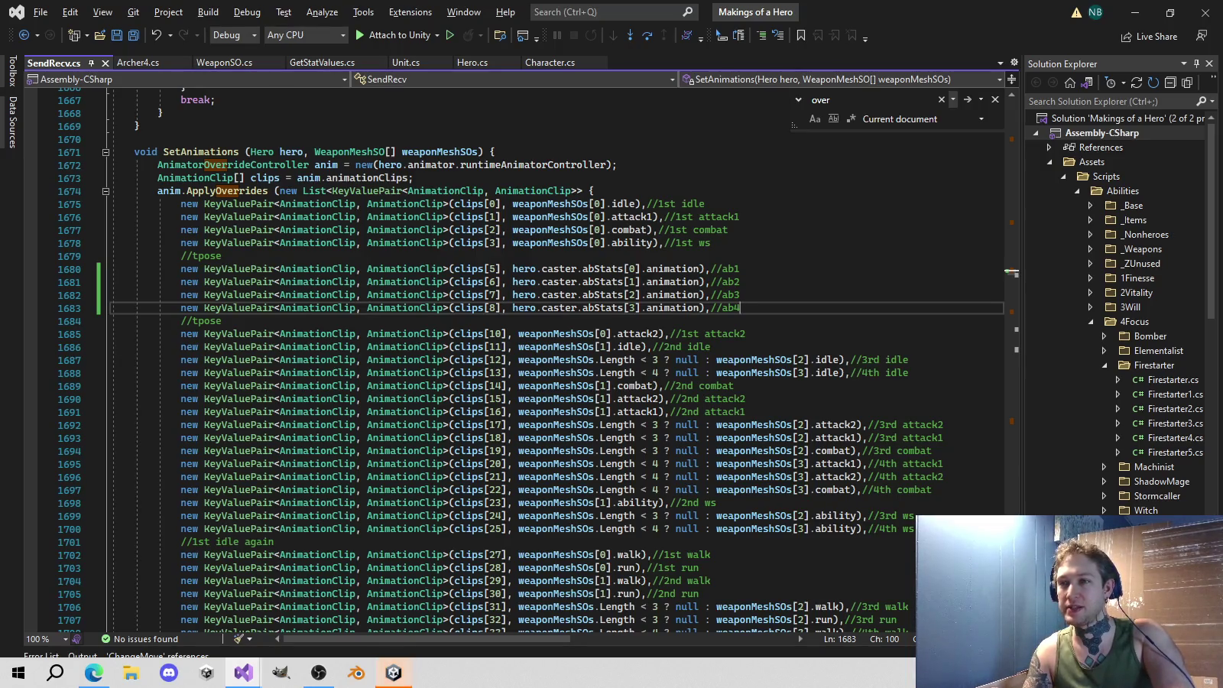
key("alt+Tab")
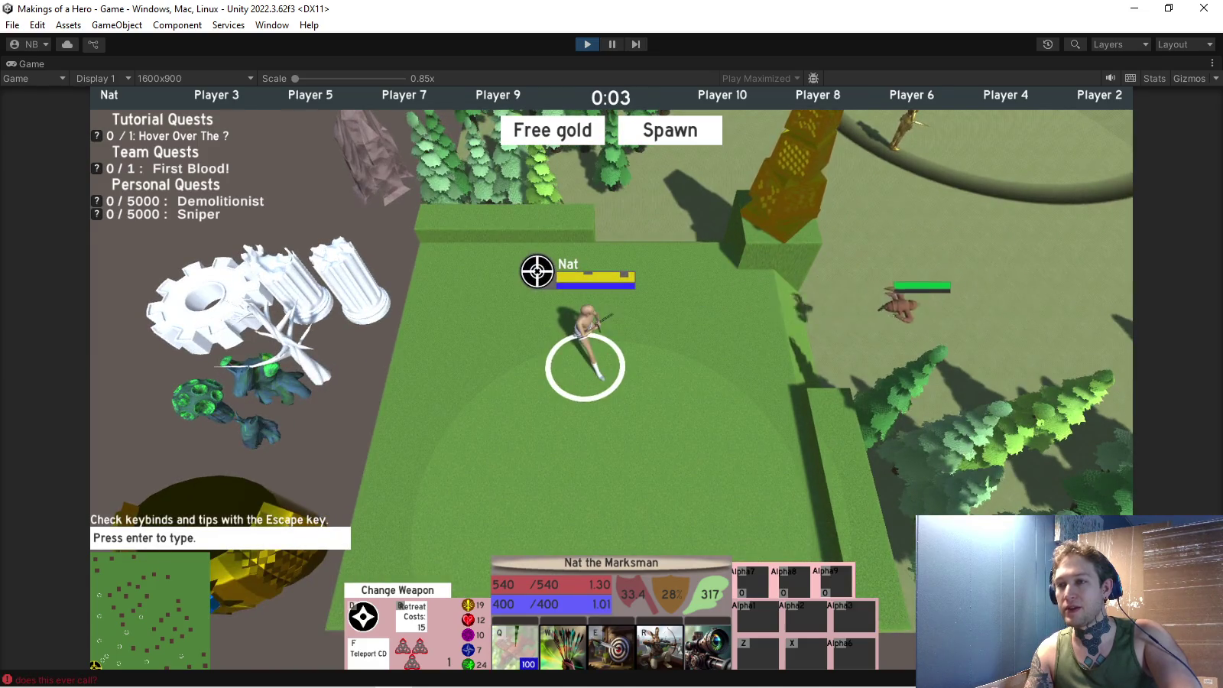
Open the in-game menu, exit Play mode, and go to the 'does this ever call?' LogError in Unit.cs.
key("Escape")
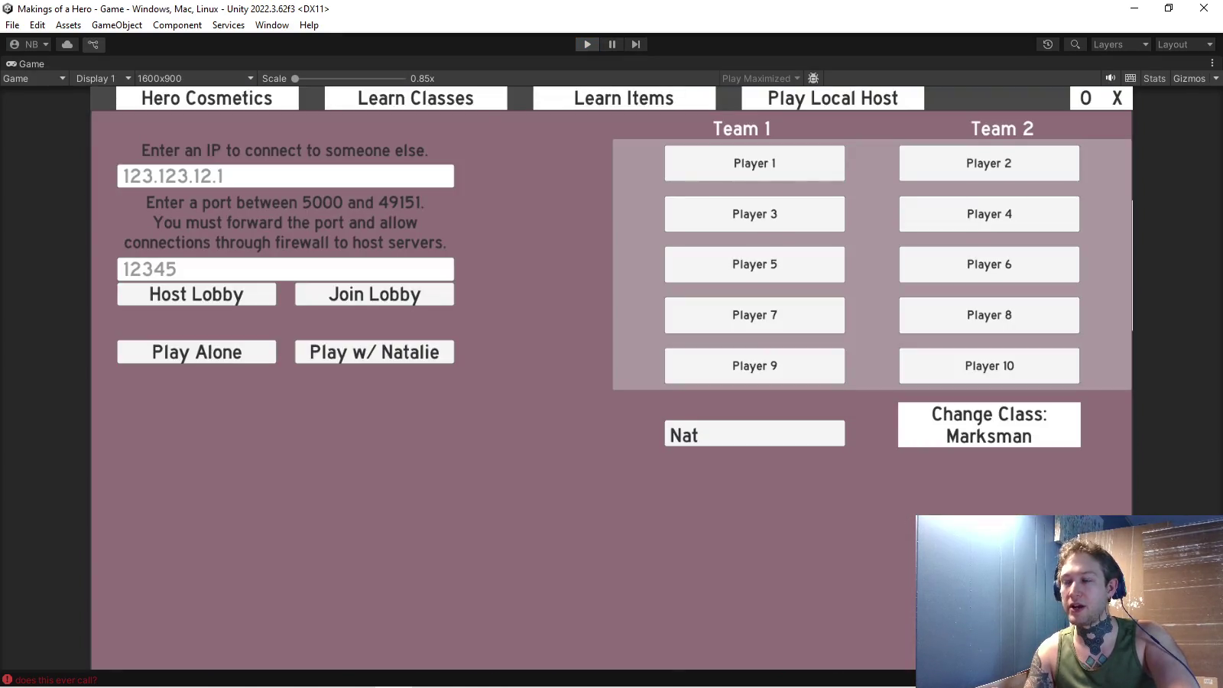
key("ctrl+p")
key("alt+Tab")
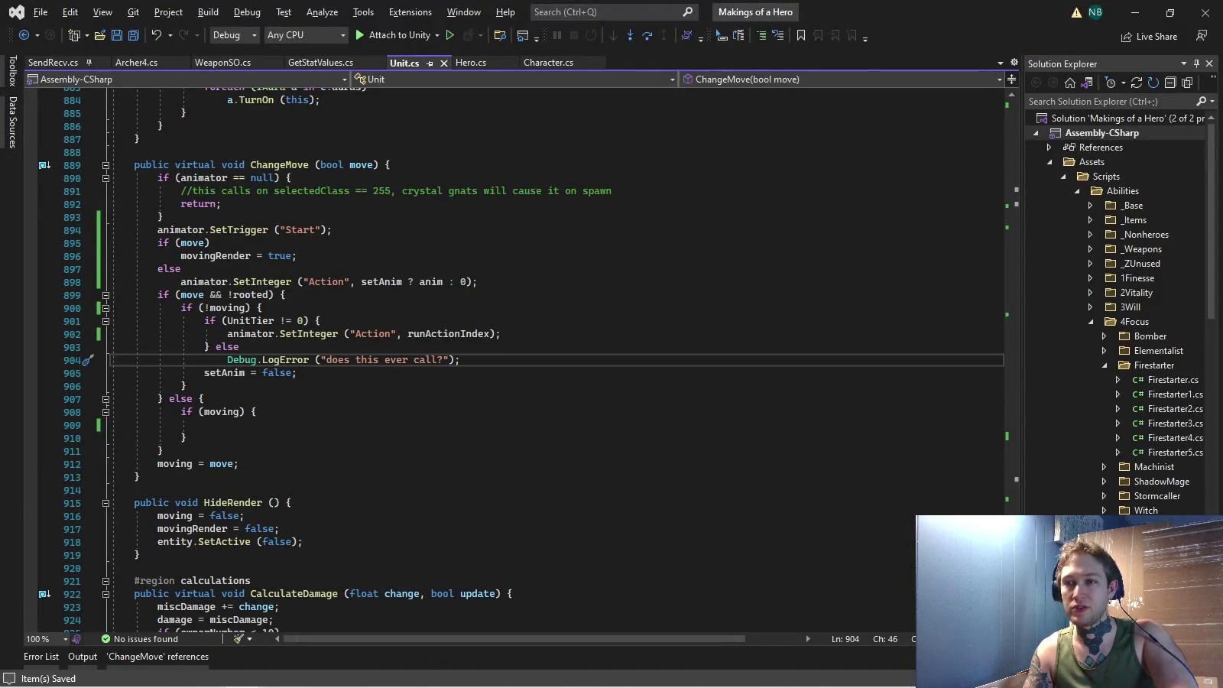
Append '//it calls on fel drone' to the ChangeMove LogError line, save Unit.cs, and return to Unity.
scroll(520, 359, "up", 1)
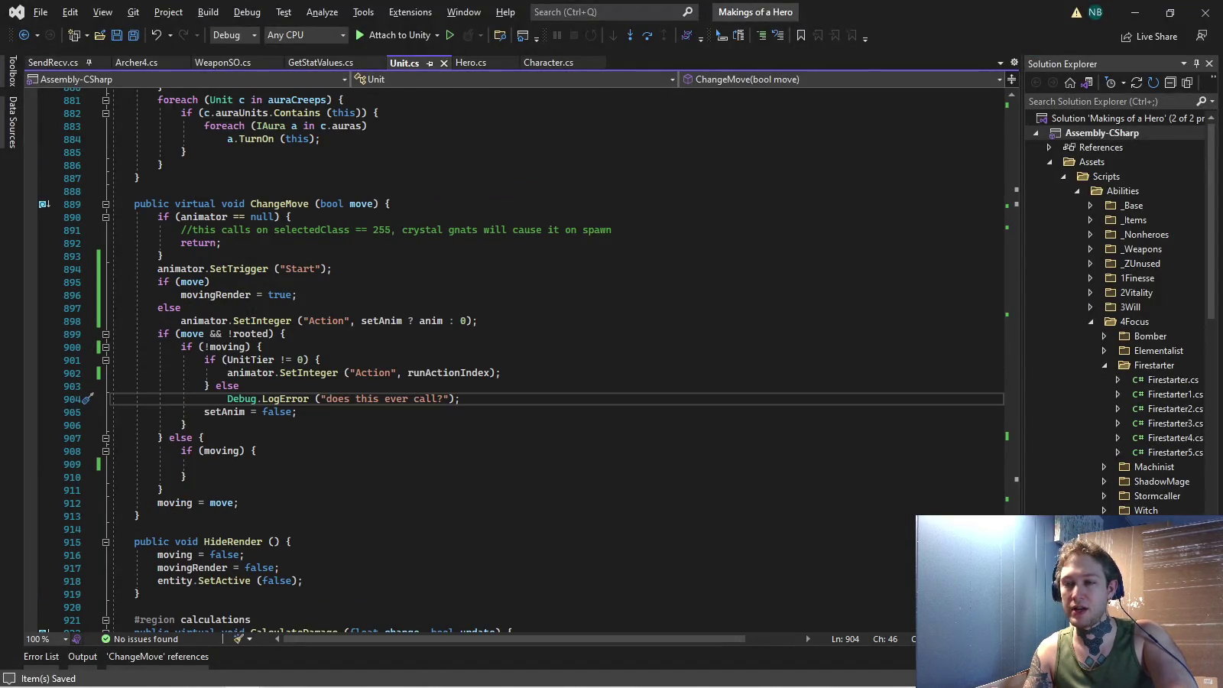
key("Up")
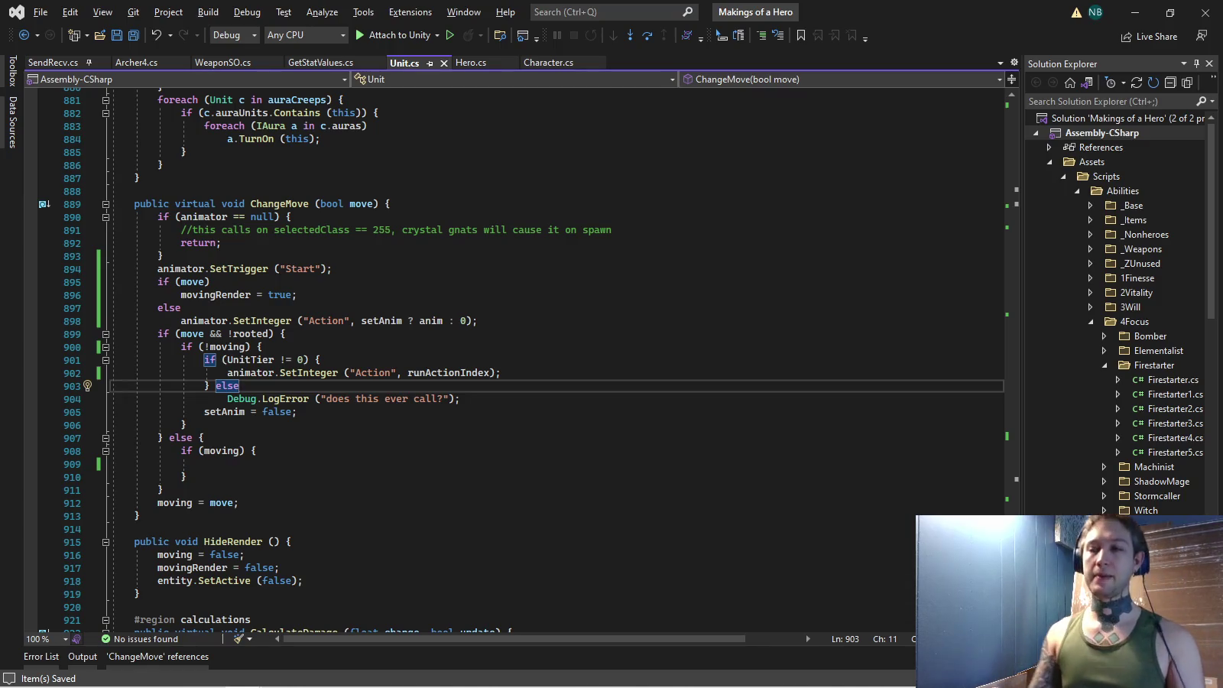
key("Down")
type("//it")
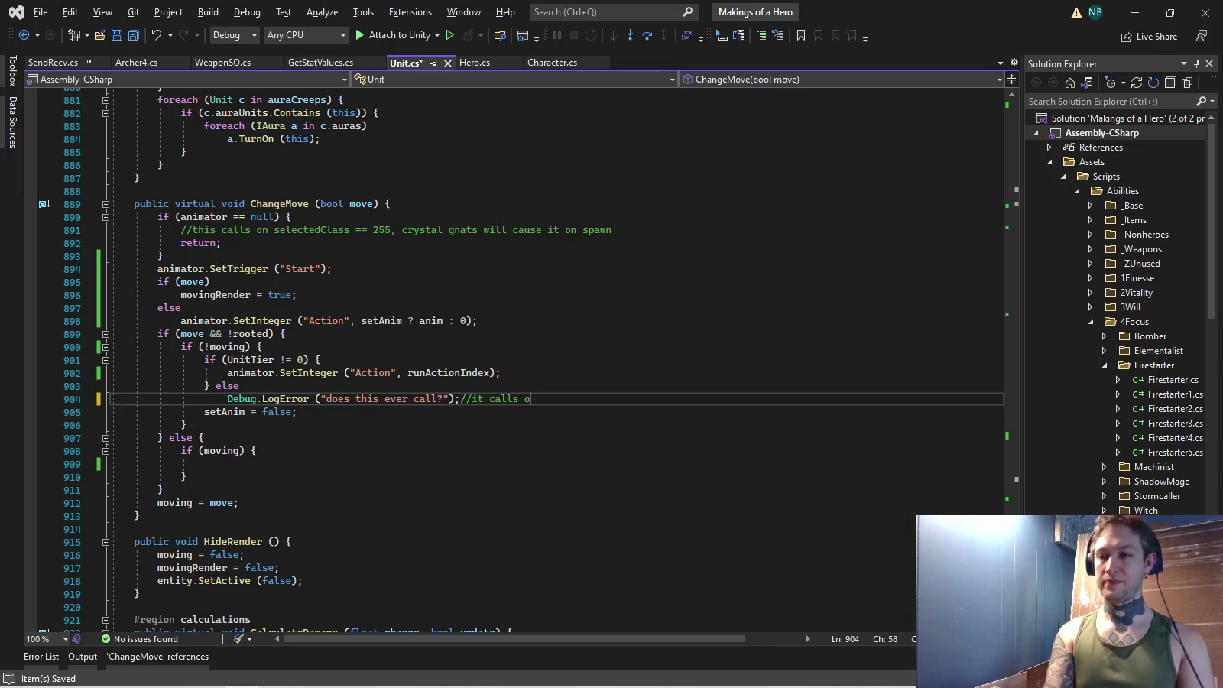
type("n fel drone")
key("ctrl+s")
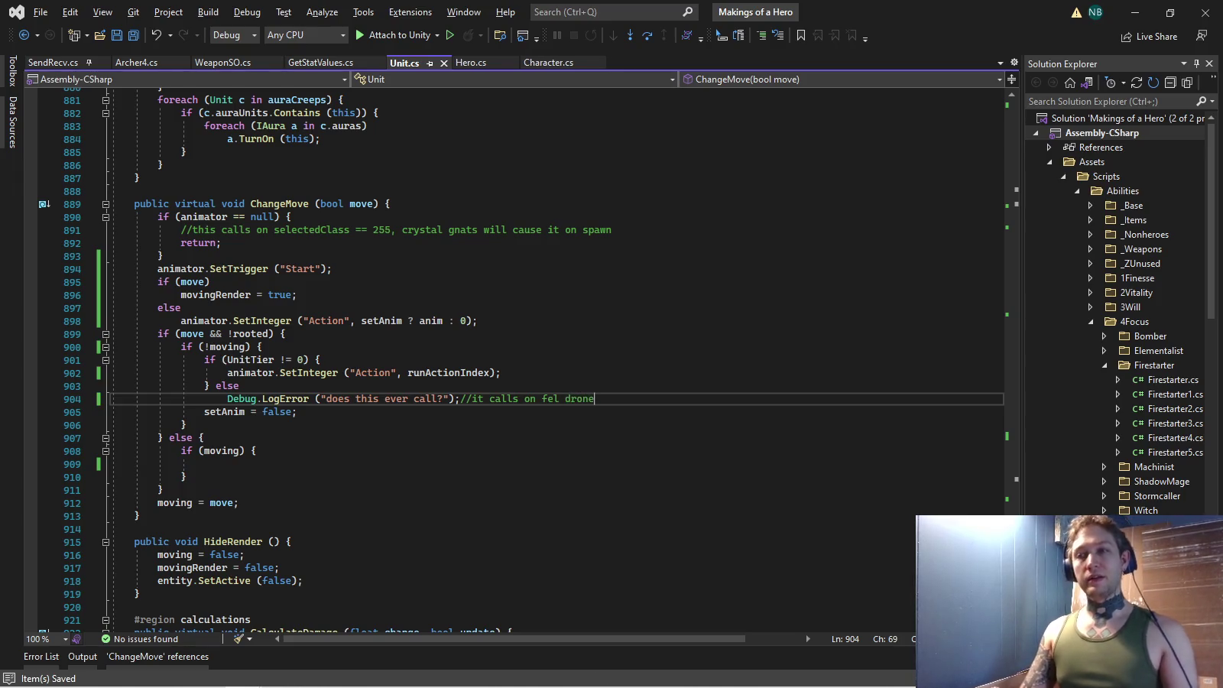
key("alt+Tab")
key("alt+Tab")
key("Tab")
key("Tab")
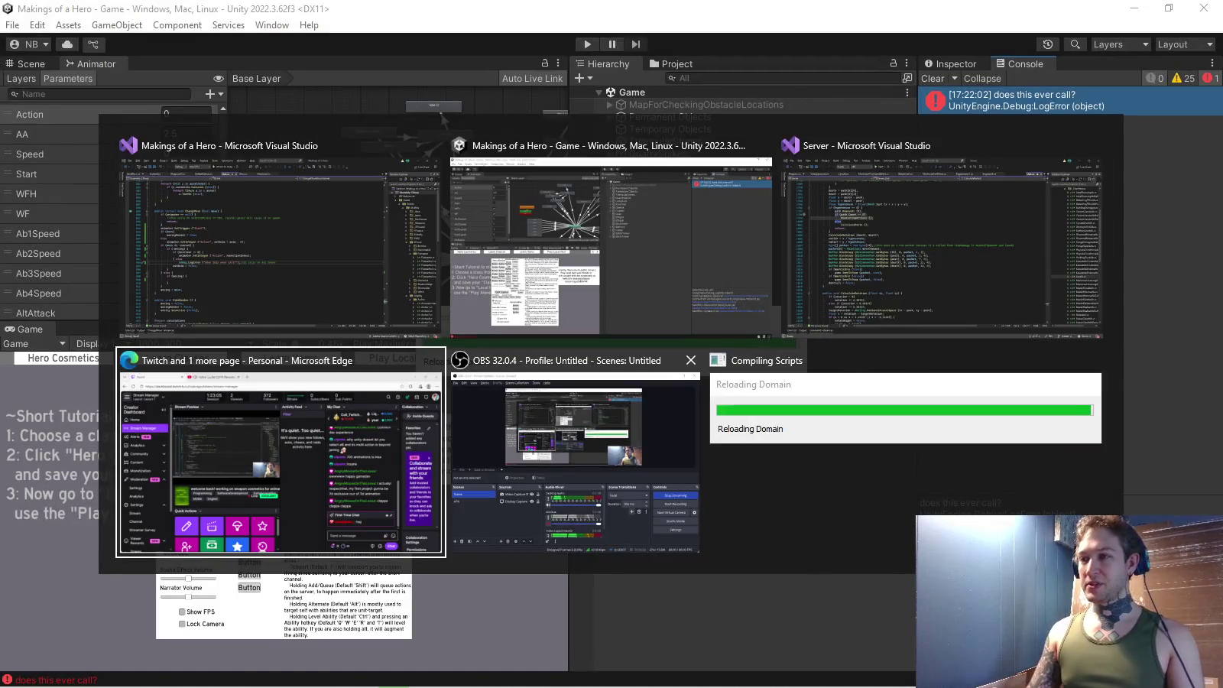
key("Tab")
key("Tab")
key("Tab")
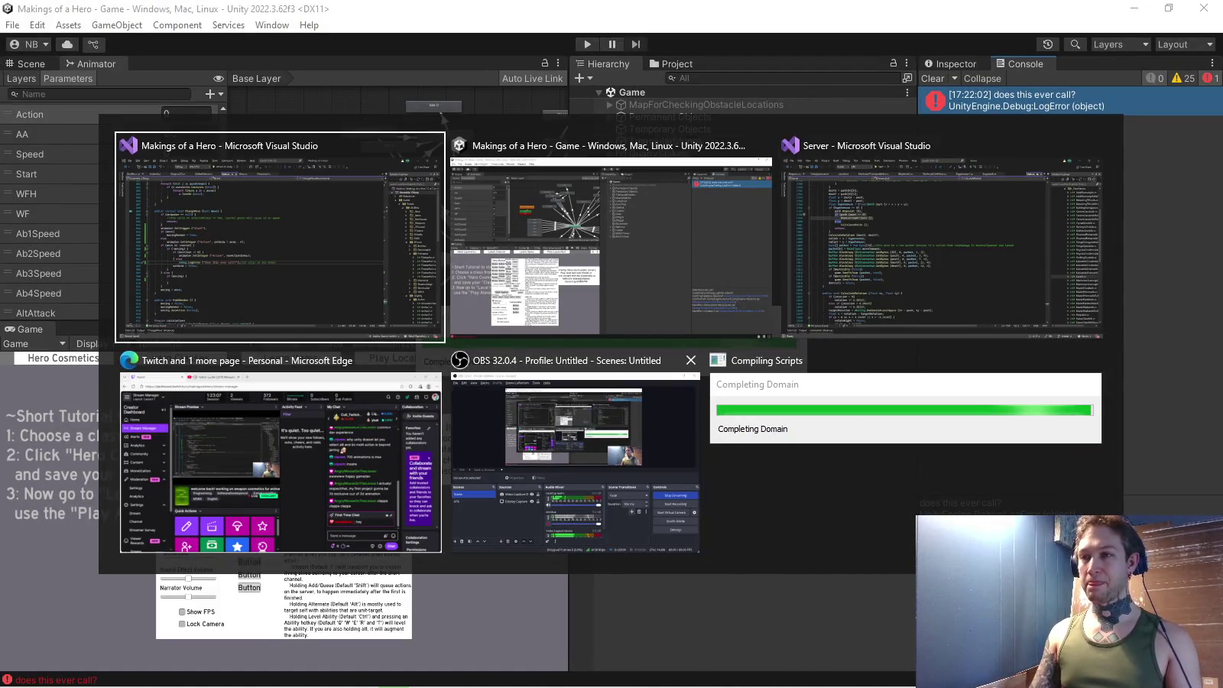
key("Tab")
key("Tab")
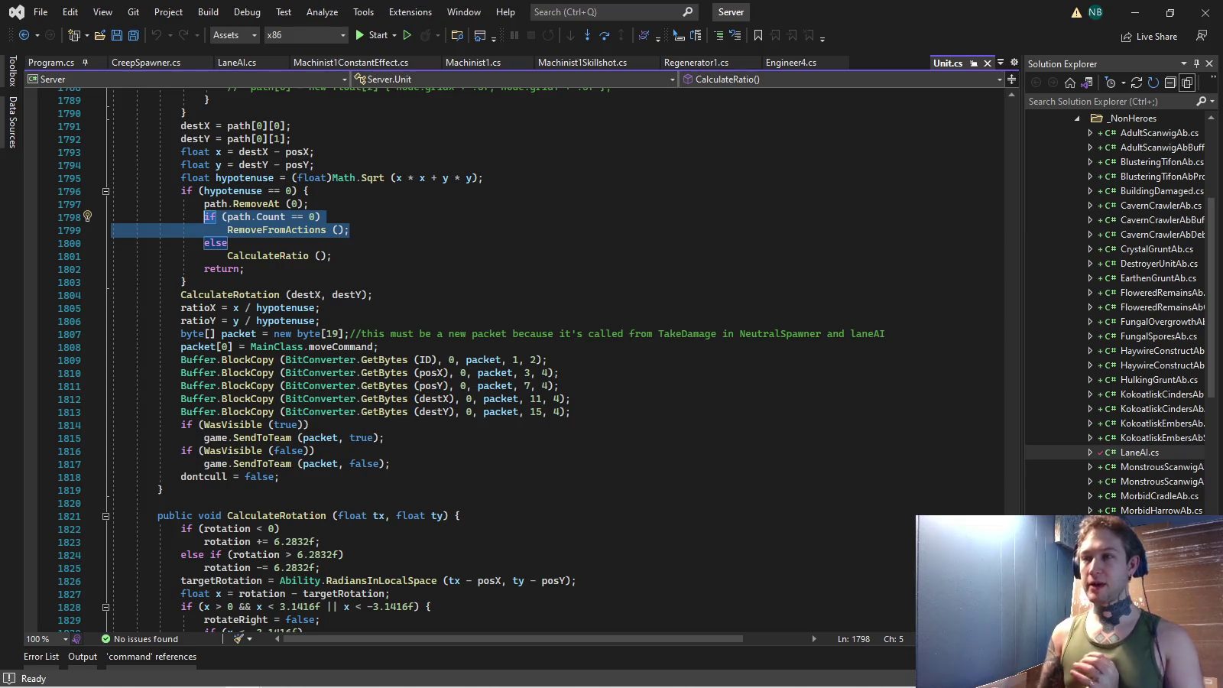
key("alt+Tab")
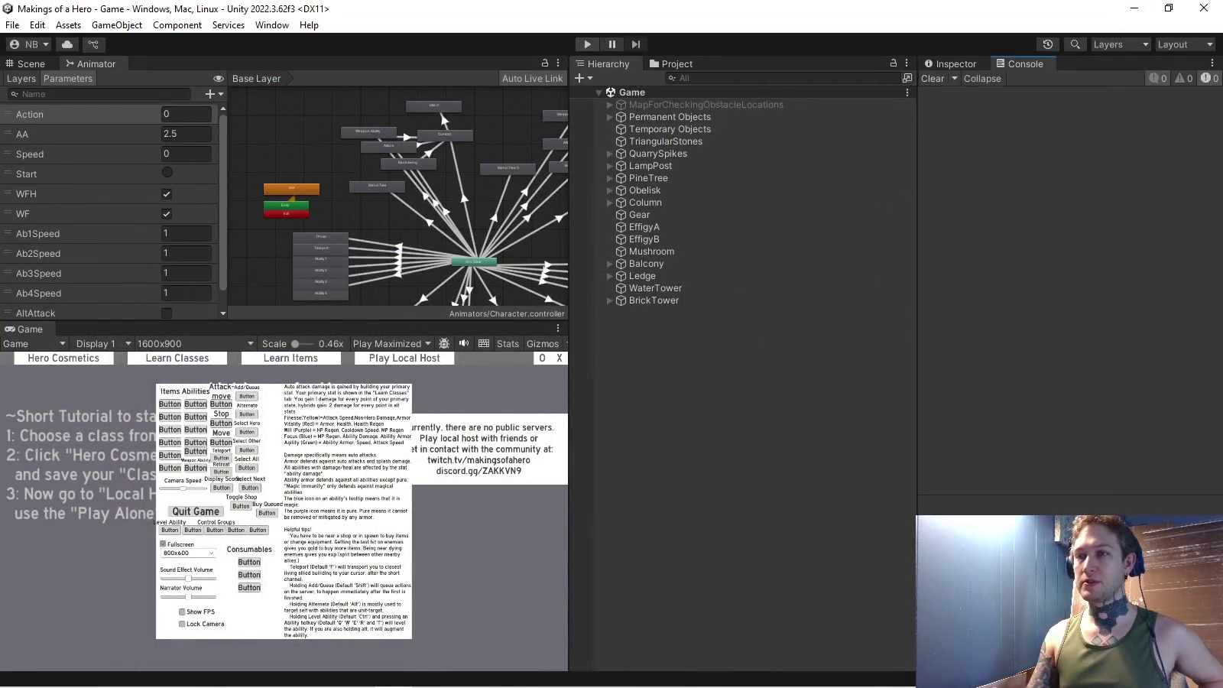
Launch Blender 3.1.2 from the Windows taskbar.
mouse_move(131, 684)
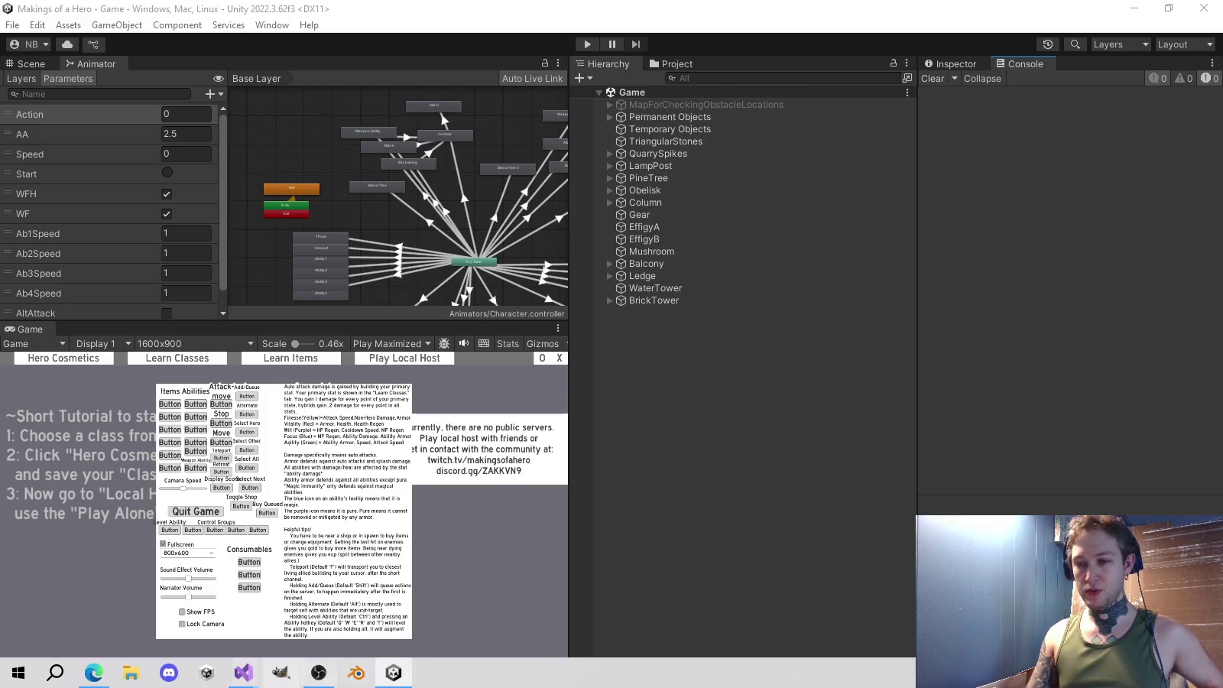
mouse_move(243, 672)
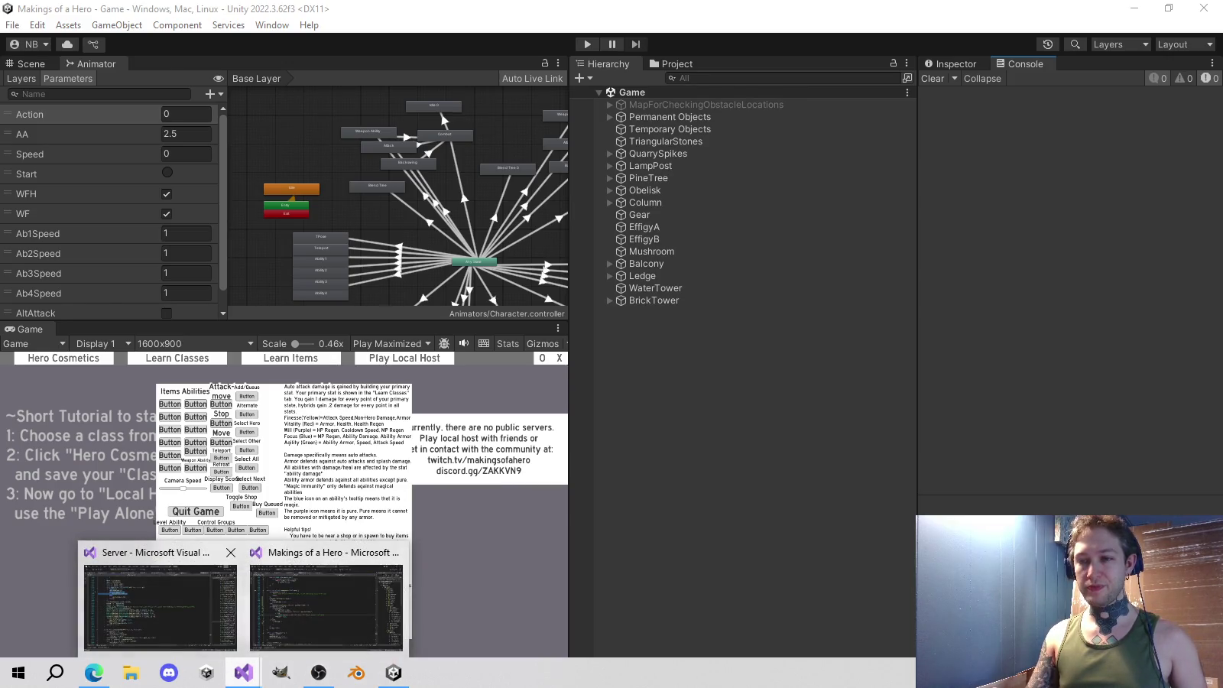
mouse_move(326, 603)
mouse_move(225, 558)
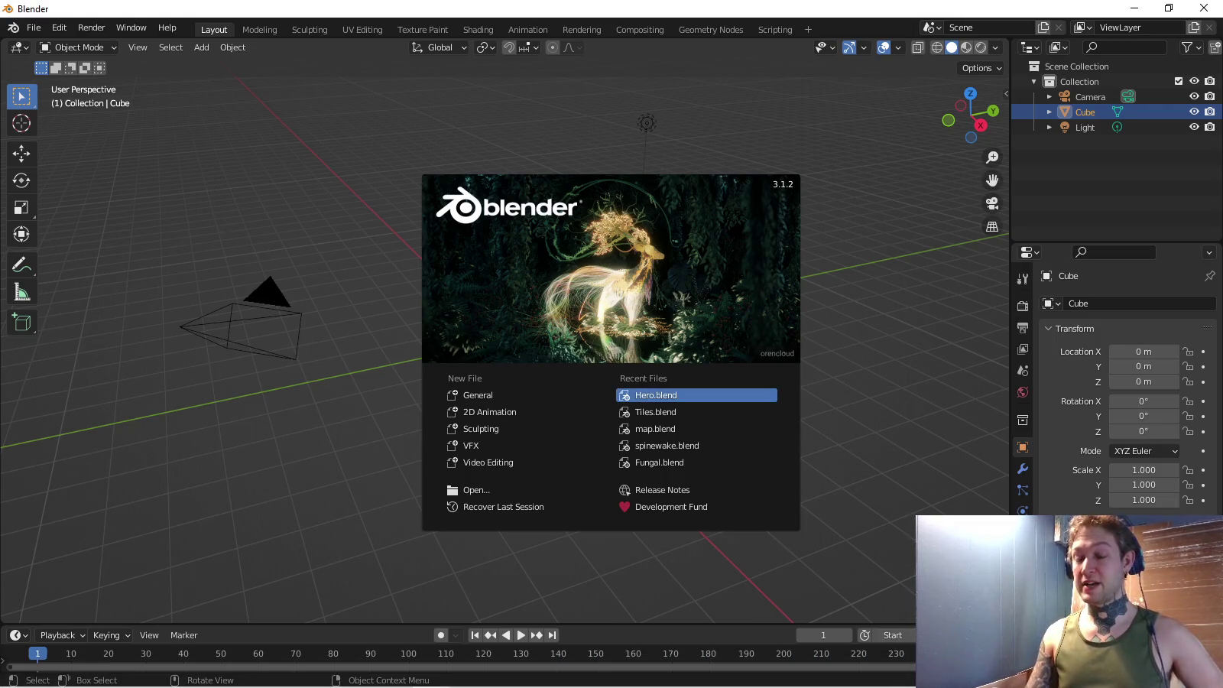
Open Hero.blend from Recent Files, exclude the ClothRight collection, and return to Unity.
left_click(657, 396)
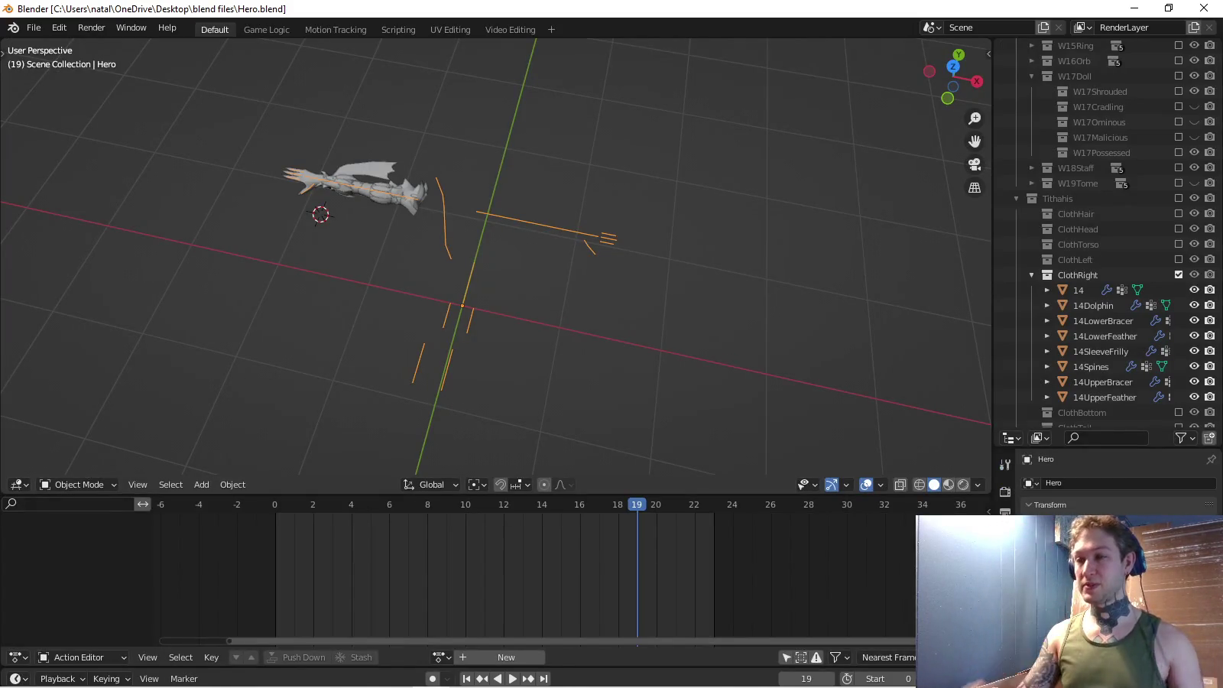
left_click(1178, 275)
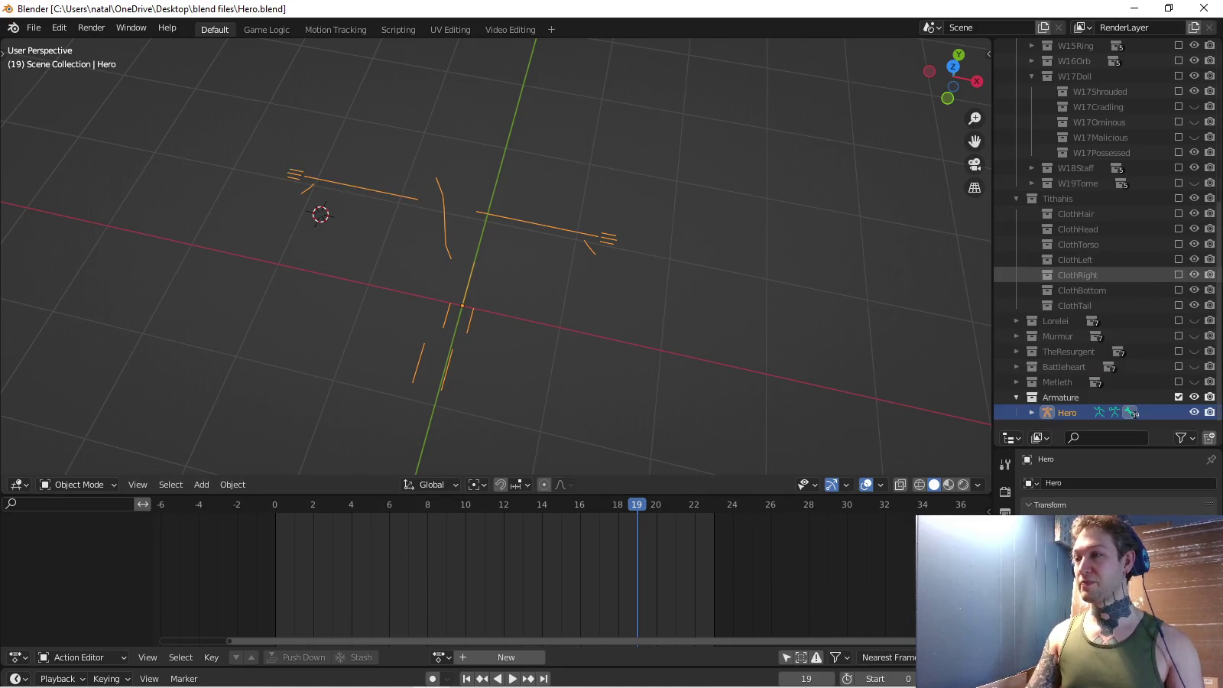
scroll(1108, 275, "up", 8)
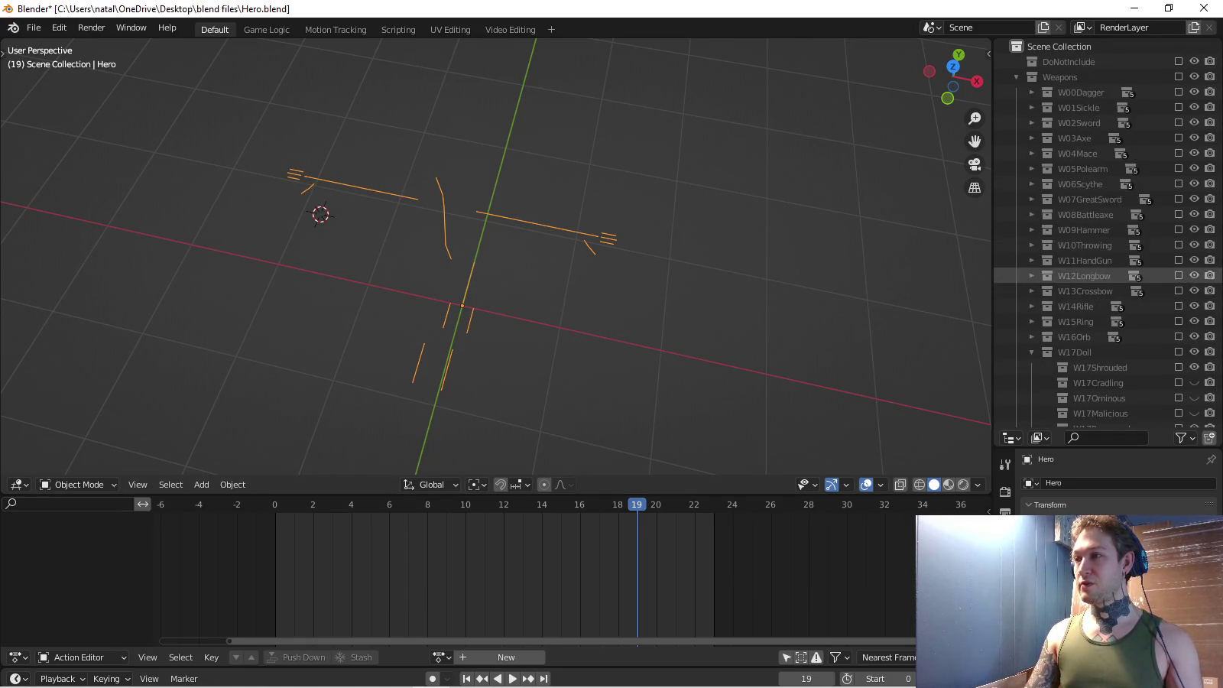
key("alt+Tab")
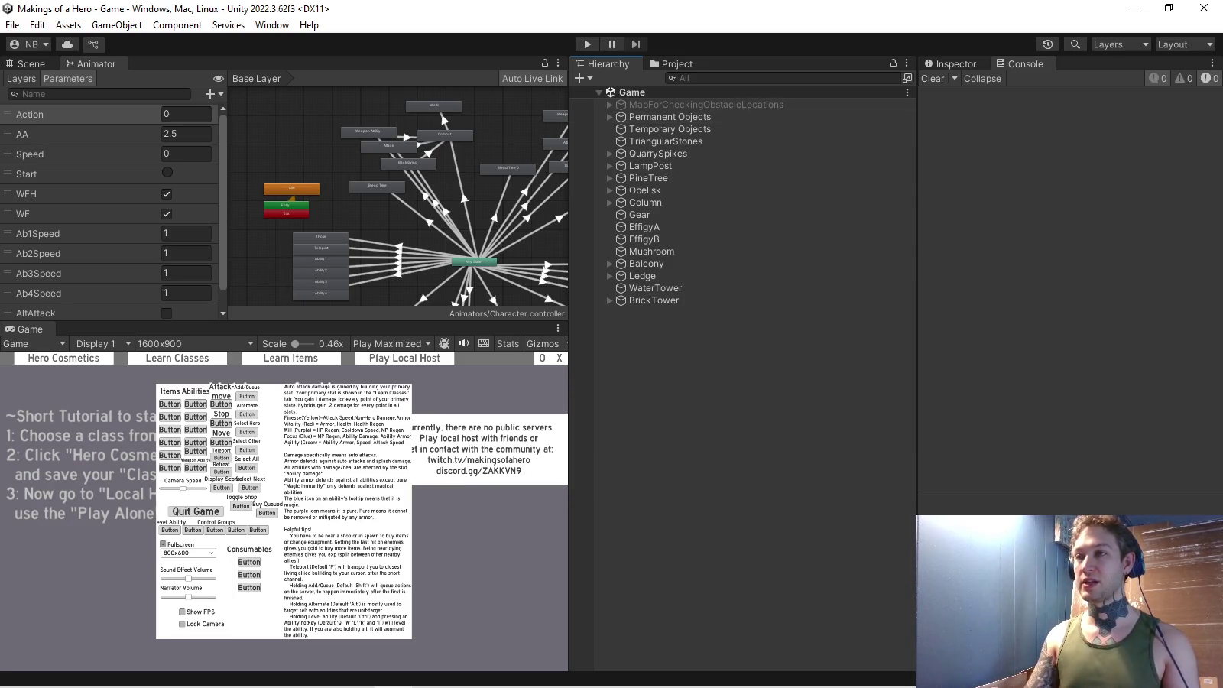
Restore the normal editor layout, show the Project and Scene views, and start Play mode.
key("shift+space")
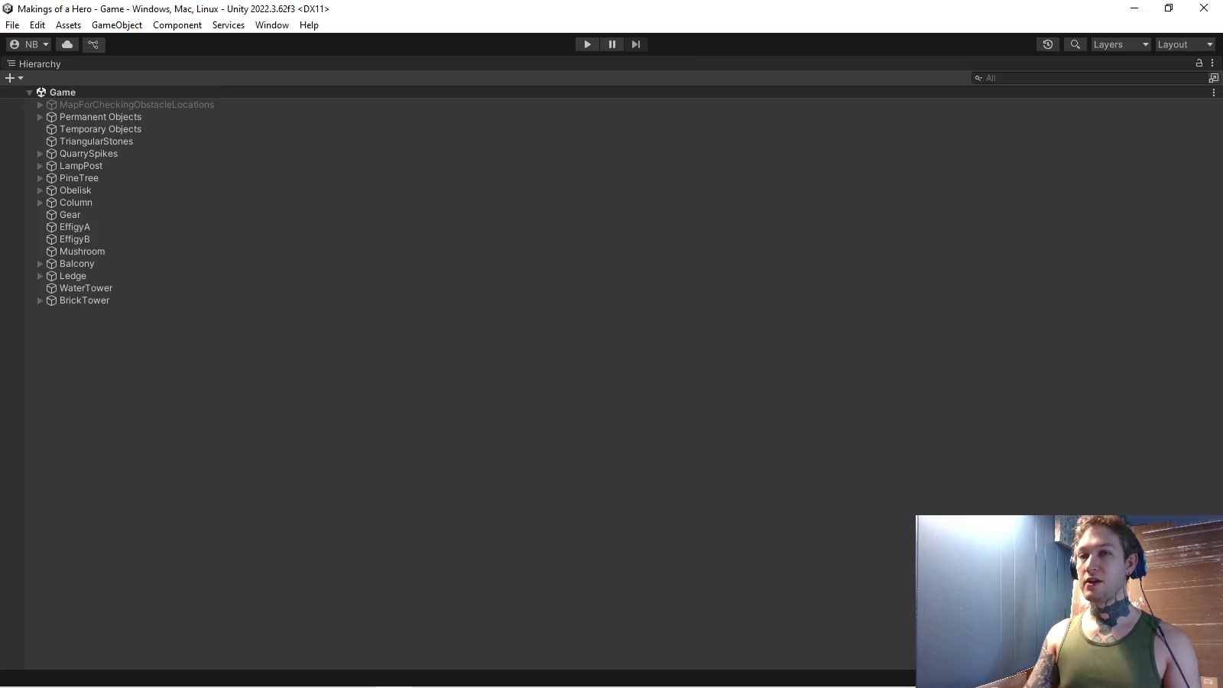
left_click(1212, 62)
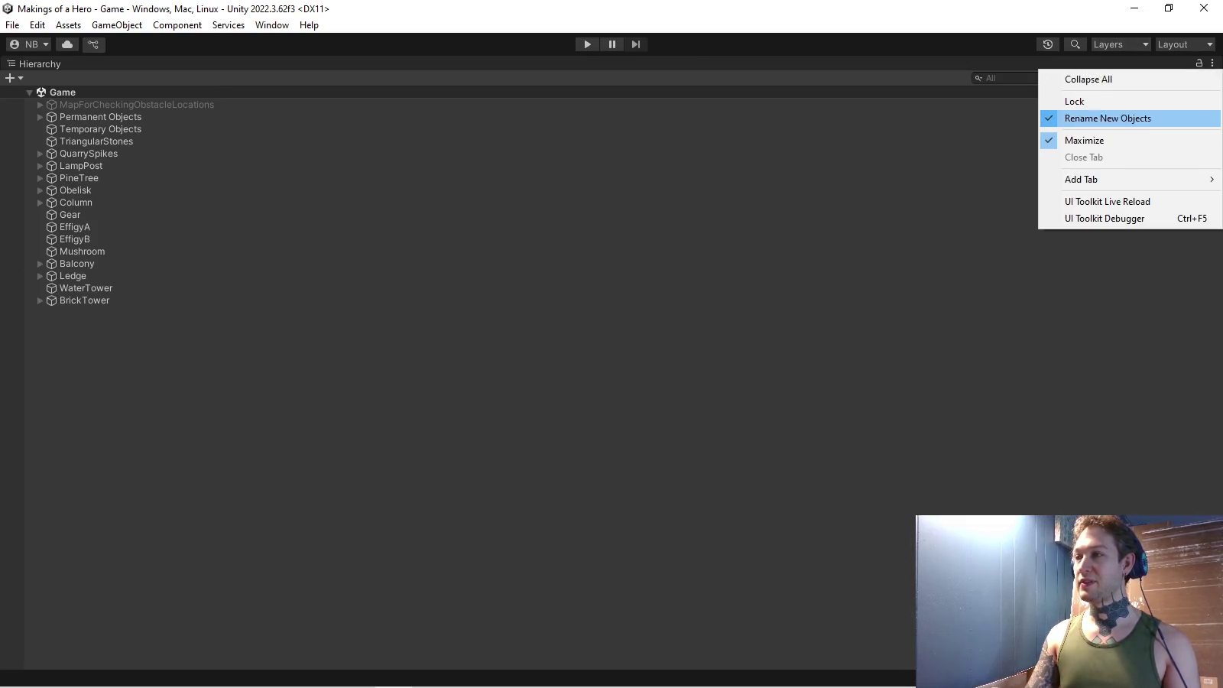
left_click(1083, 140)
key("ctrl+5")
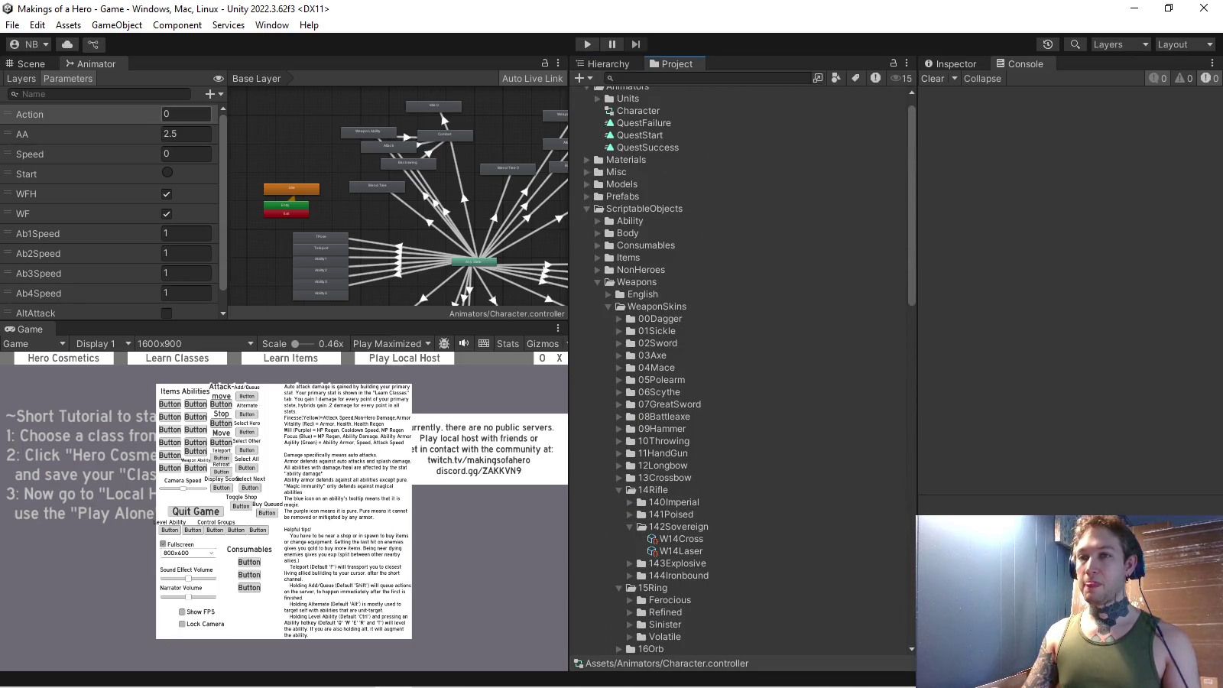
key("ctrl+1")
key("ctrl+p")
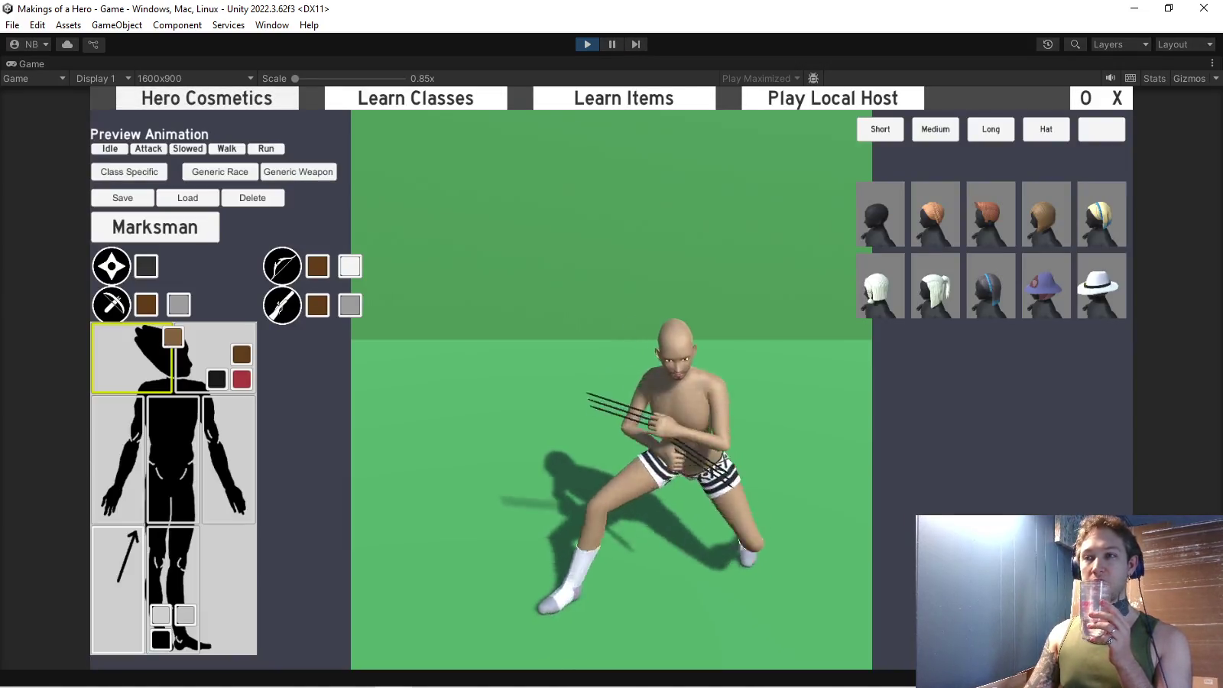
Open the dagger weapon skins and recolour the weapon's three parts red.
left_click(298, 171)
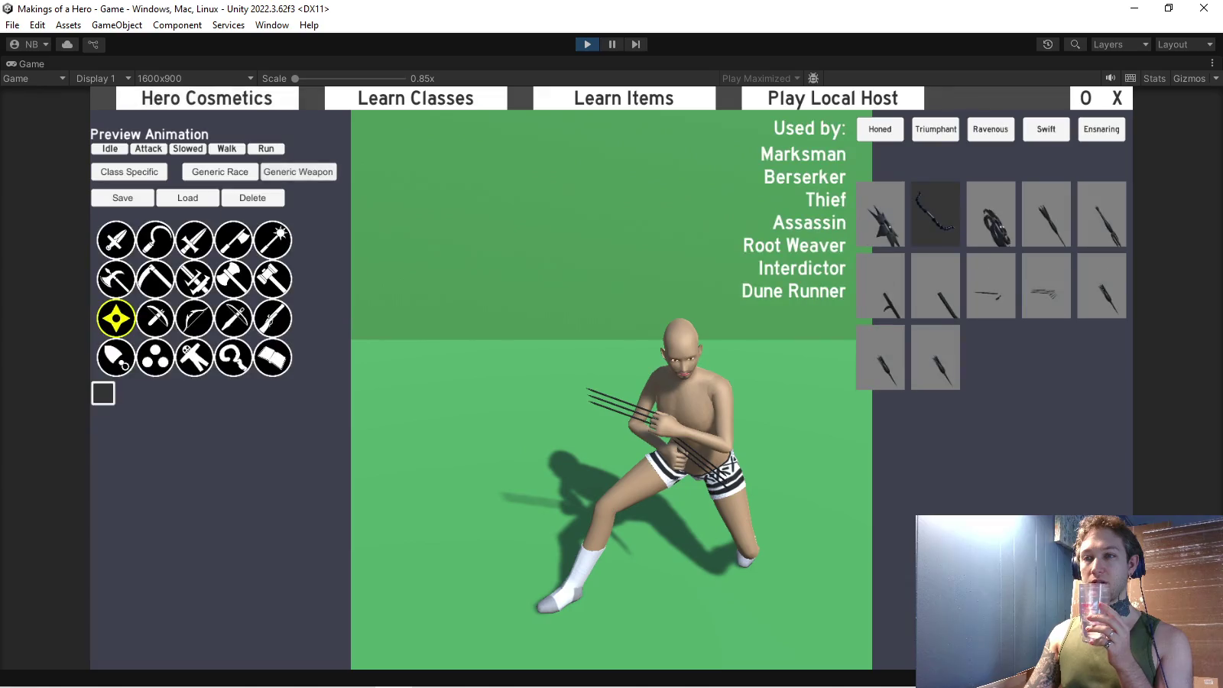
left_click(116, 240)
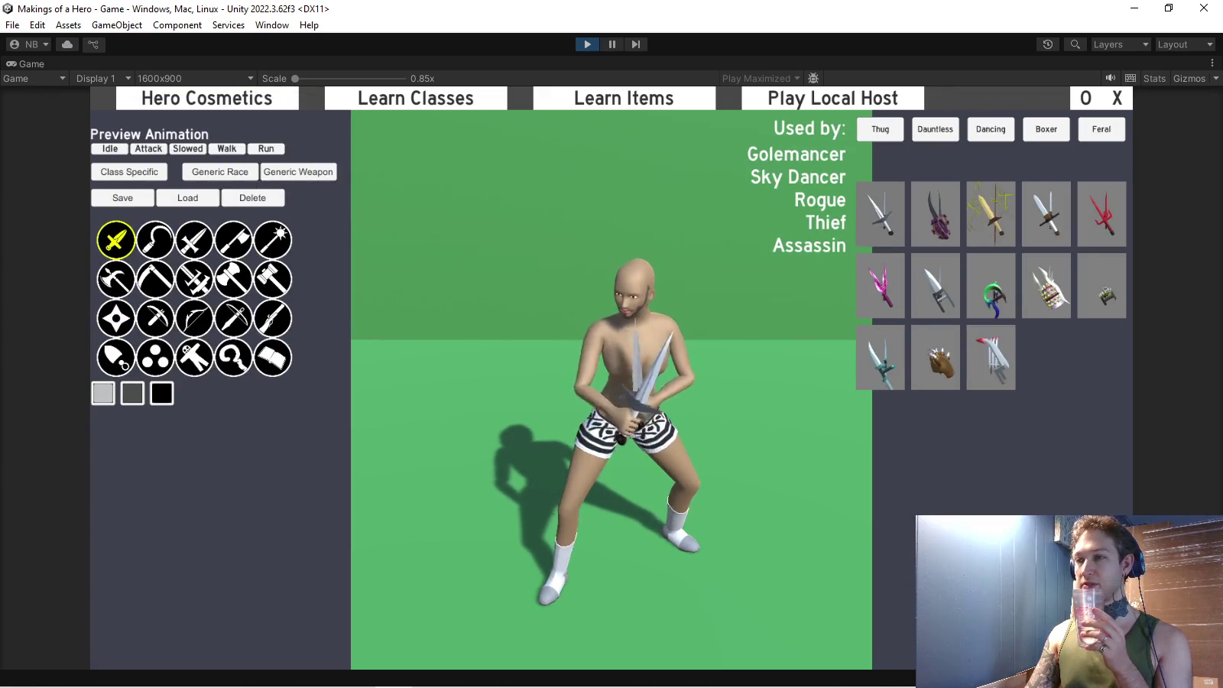
left_click(1101, 214)
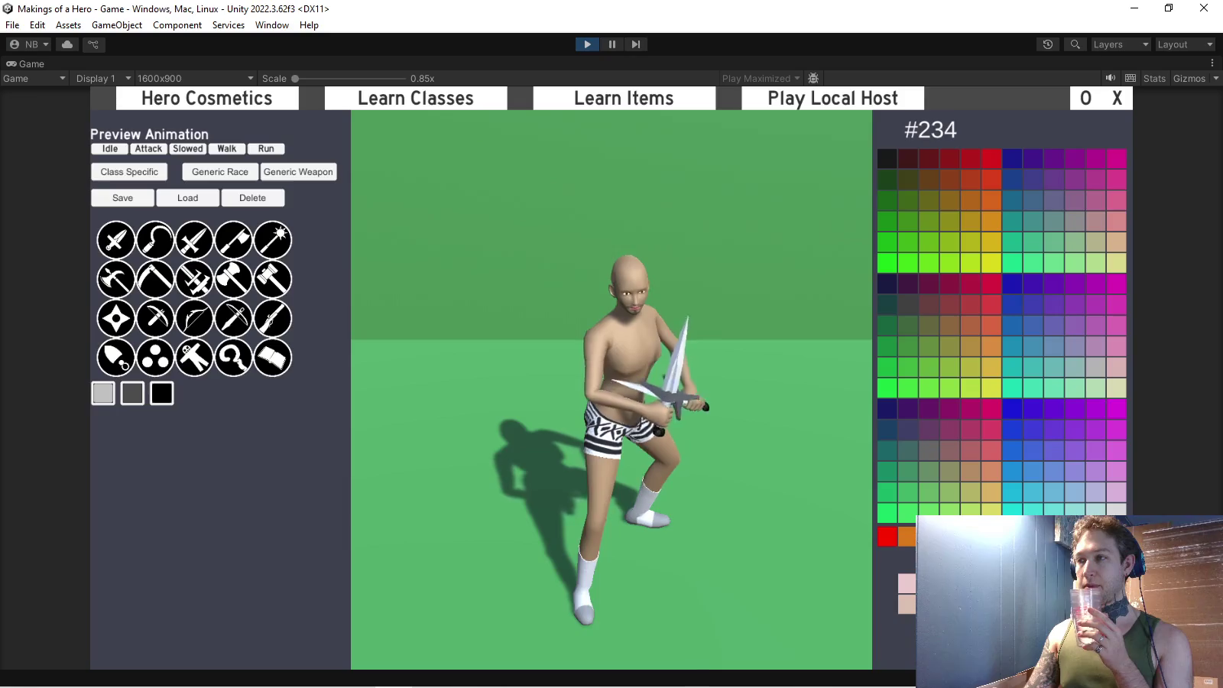
left_click(990, 157)
left_click(132, 393)
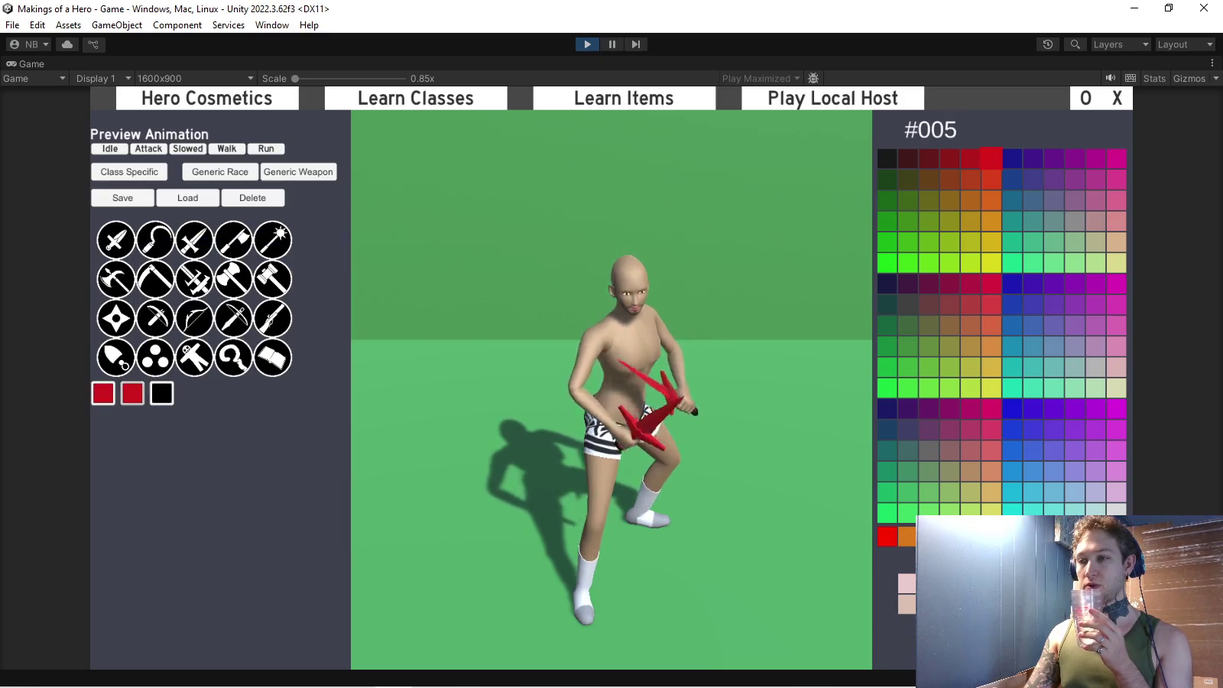
left_click(161, 393)
left_click(116, 240)
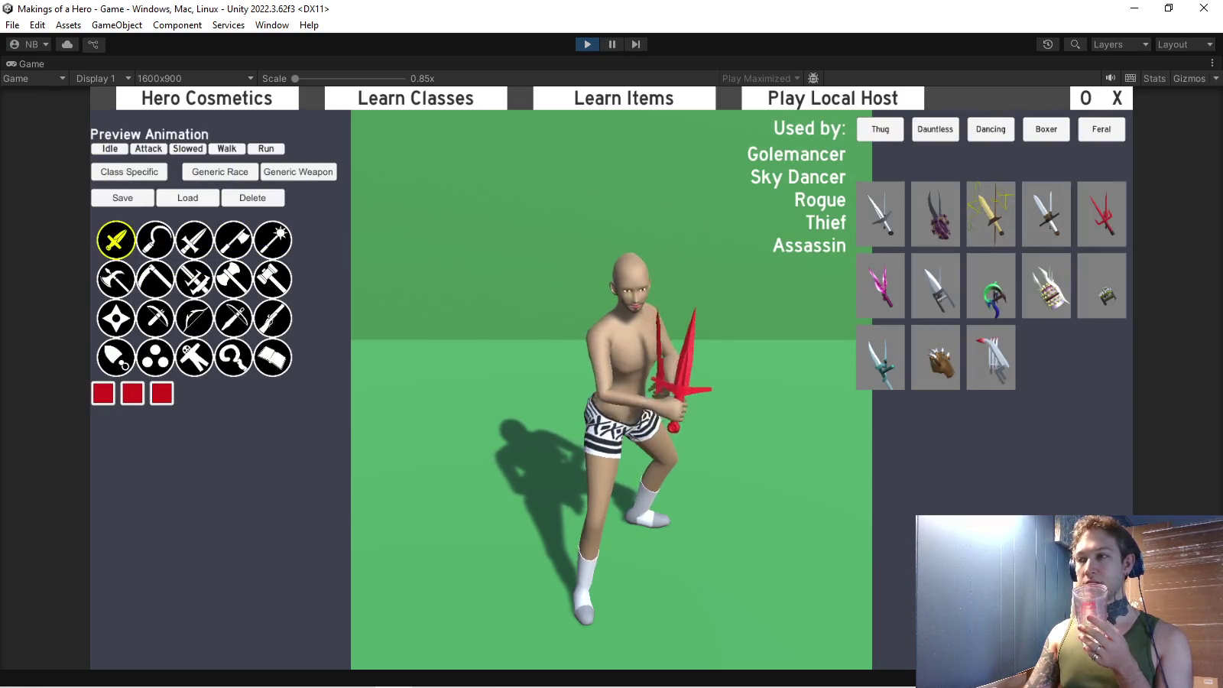
Preview the purple spiked, orange-gold, silver, red sai, pink sai, grey katar and green hook dagger skins.
left_click(935, 213)
left_click(990, 214)
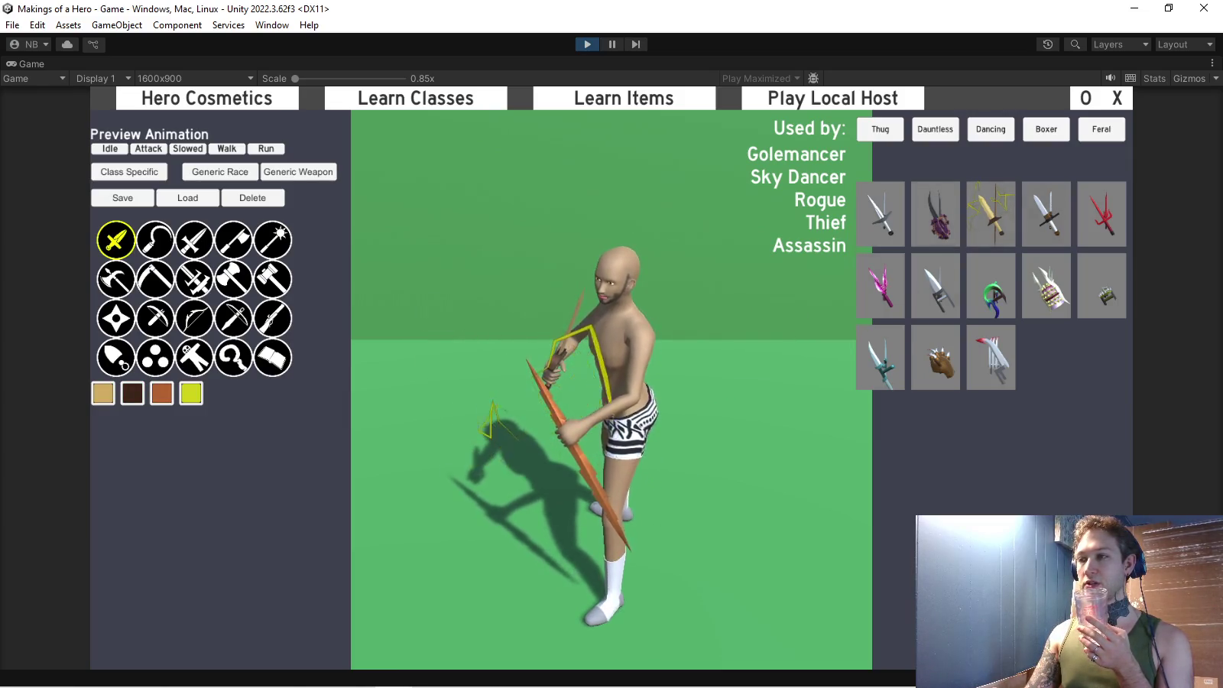
left_click(1046, 214)
left_click(1101, 214)
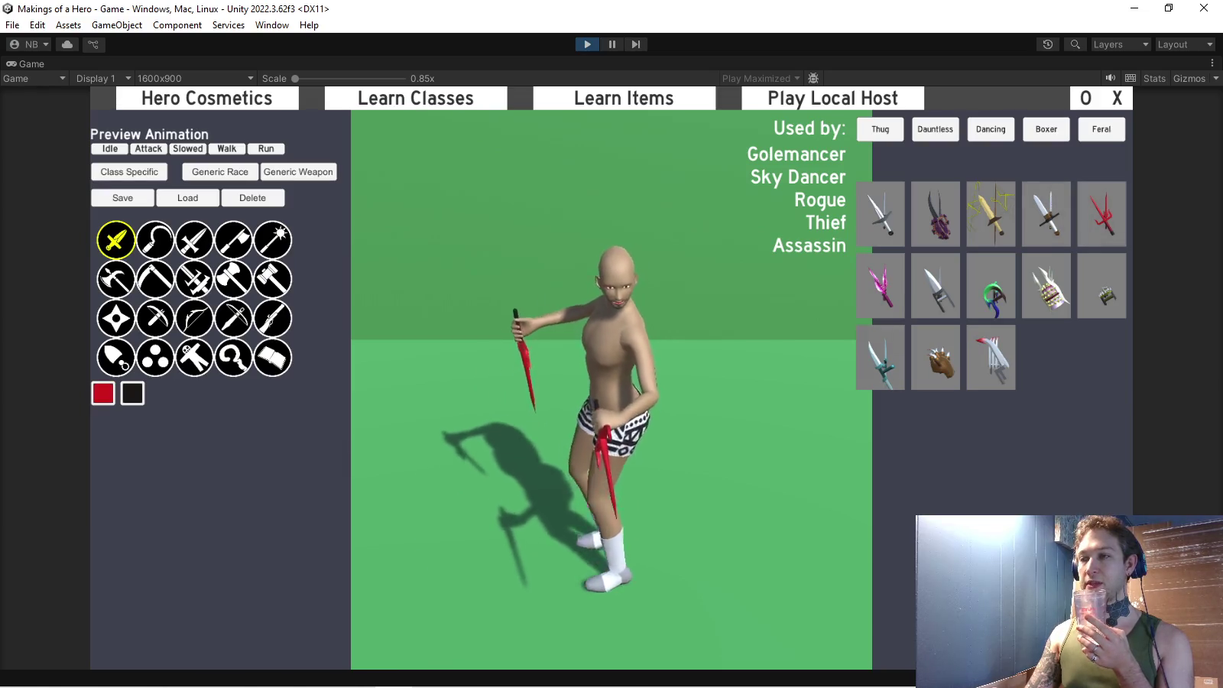
left_click(881, 284)
left_click(936, 284)
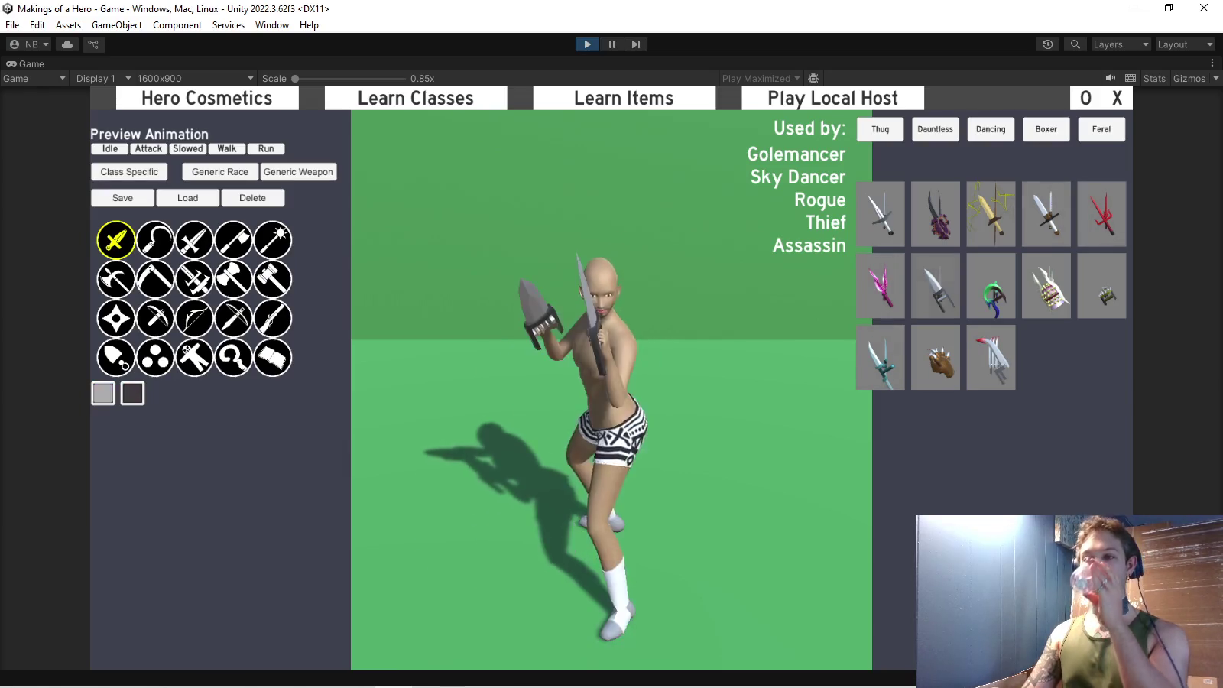
left_click(990, 284)
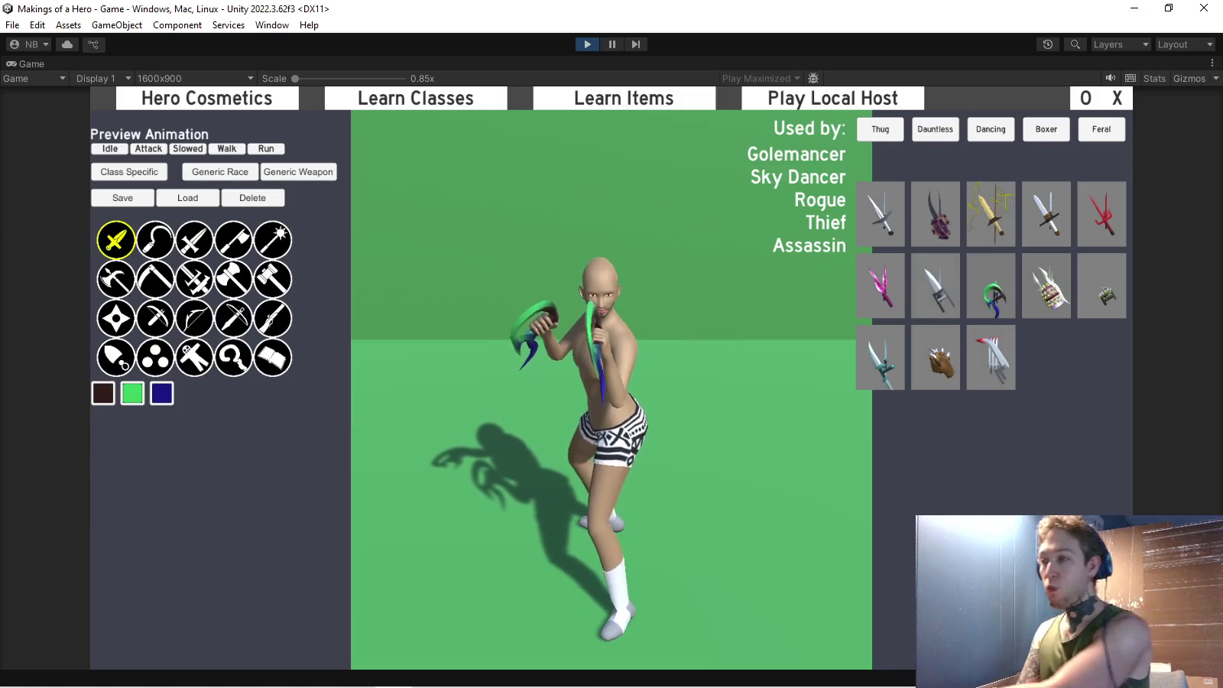
Recolour the hooks navy, then preview the pink gauntlet, silver claws, teal blade and brown paws skins.
left_click_drag(161, 393, 132, 393)
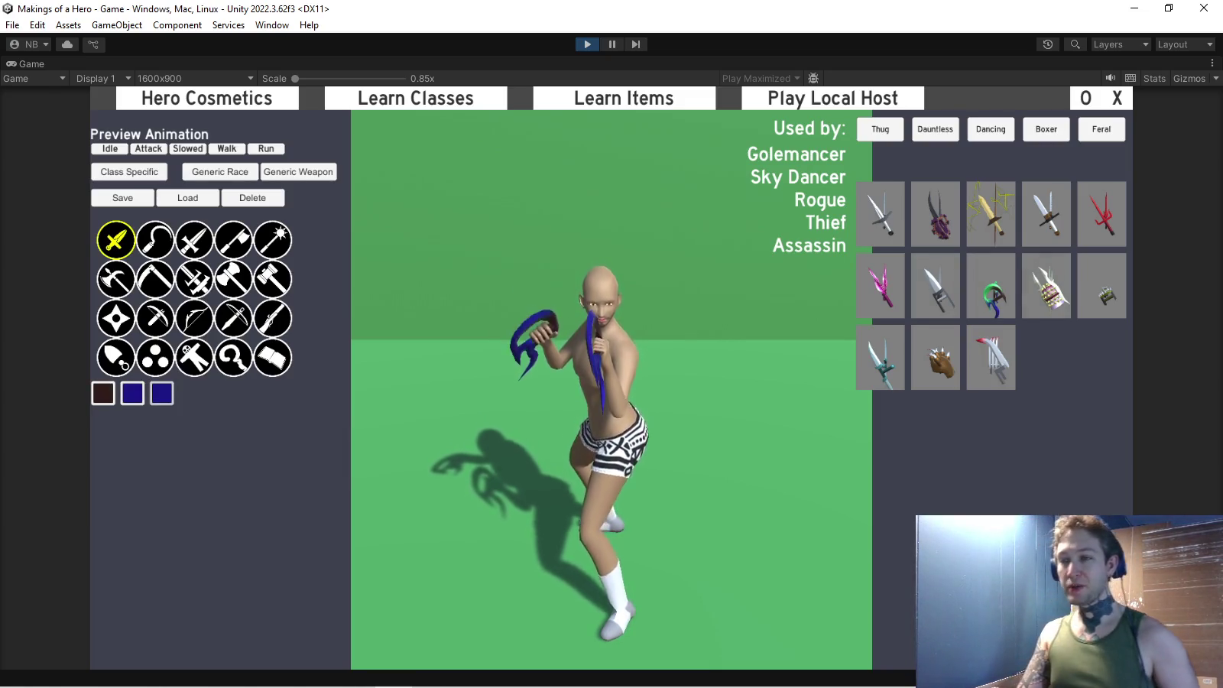
left_click(1046, 284)
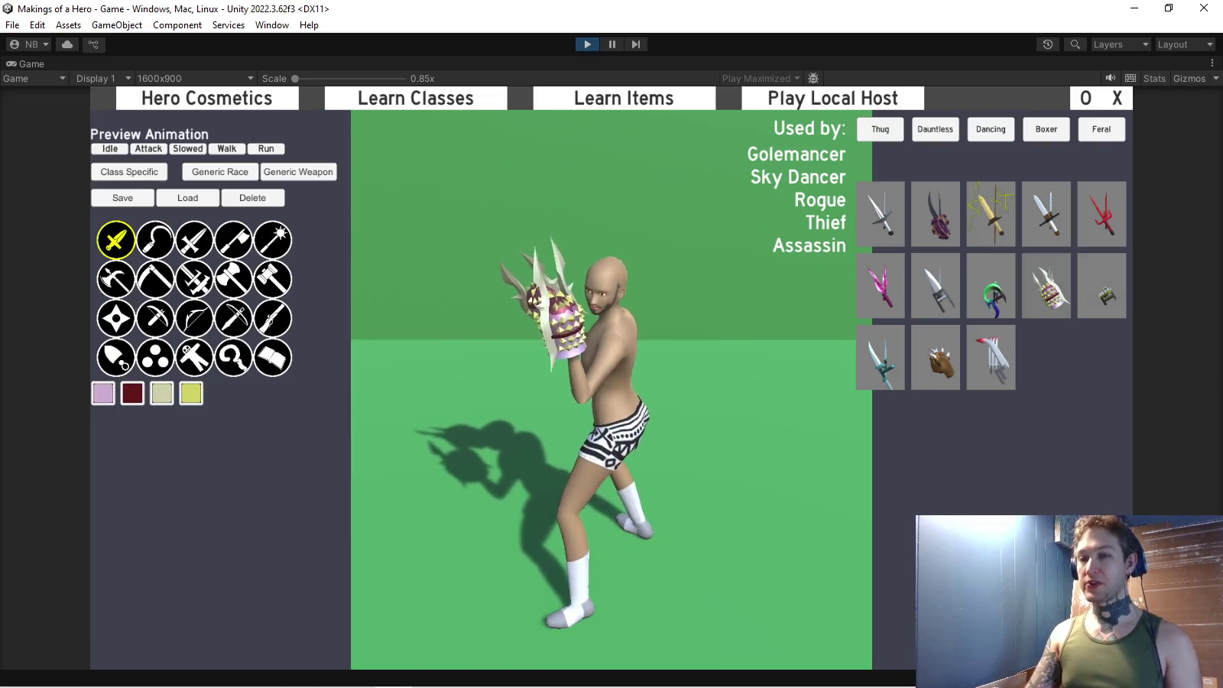
left_click(1101, 284)
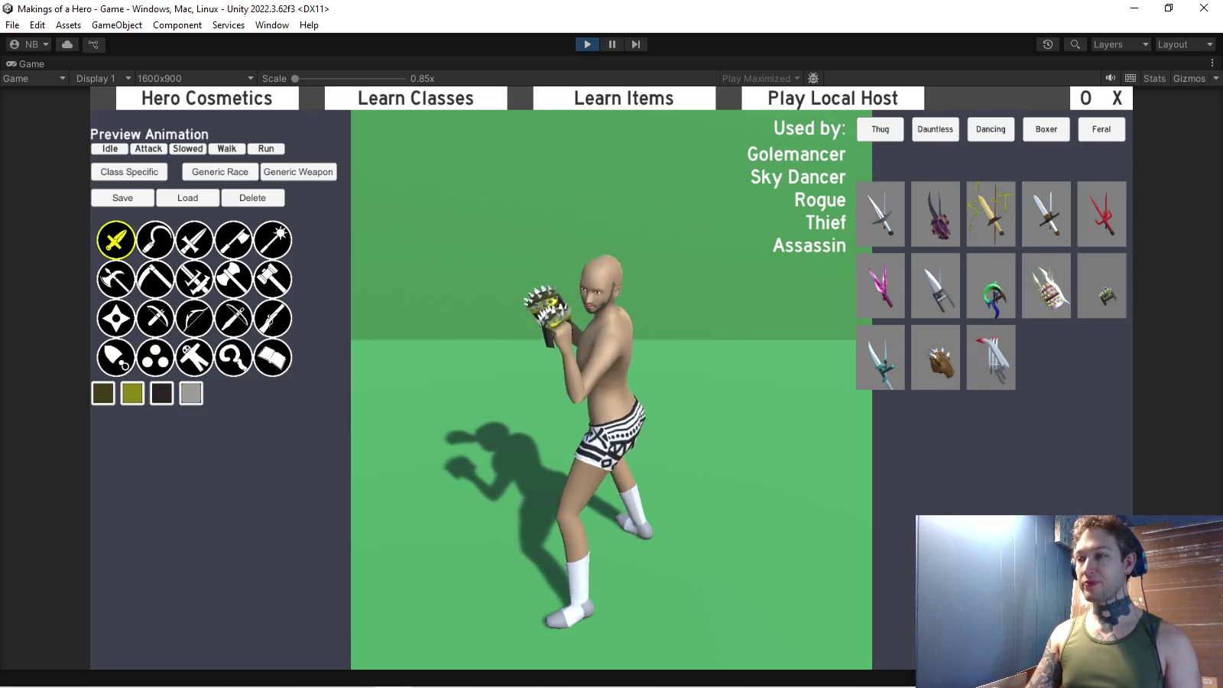
left_click(990, 357)
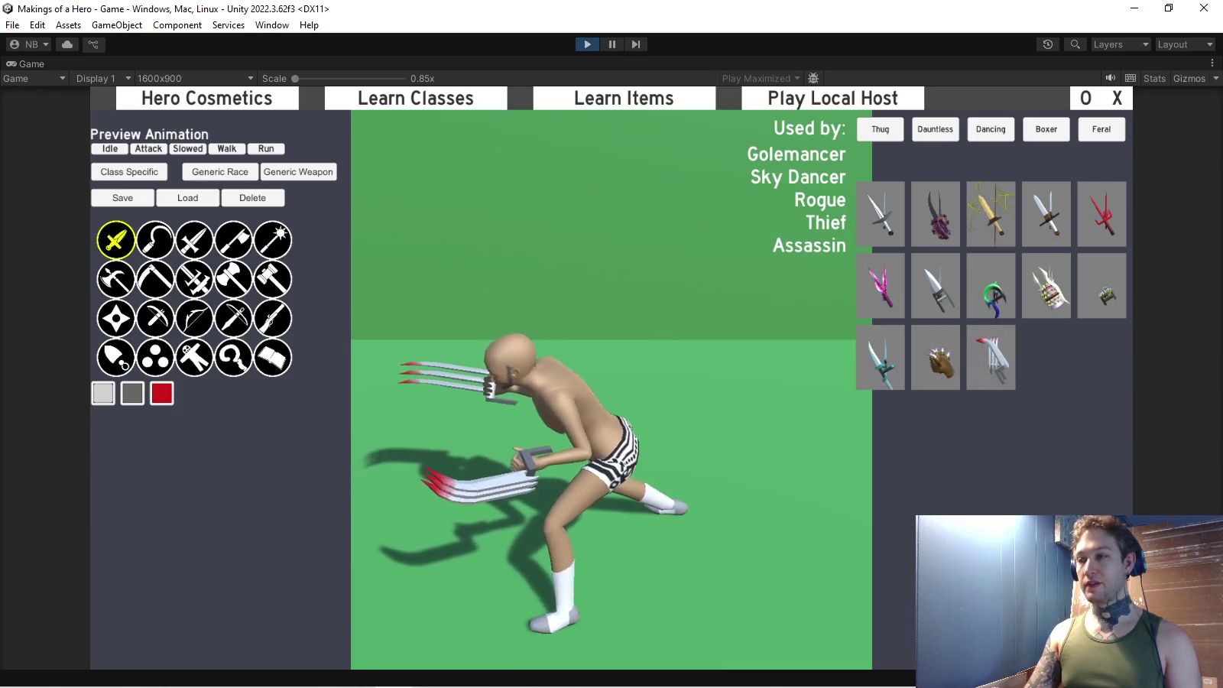
left_click(935, 356)
left_click(879, 357)
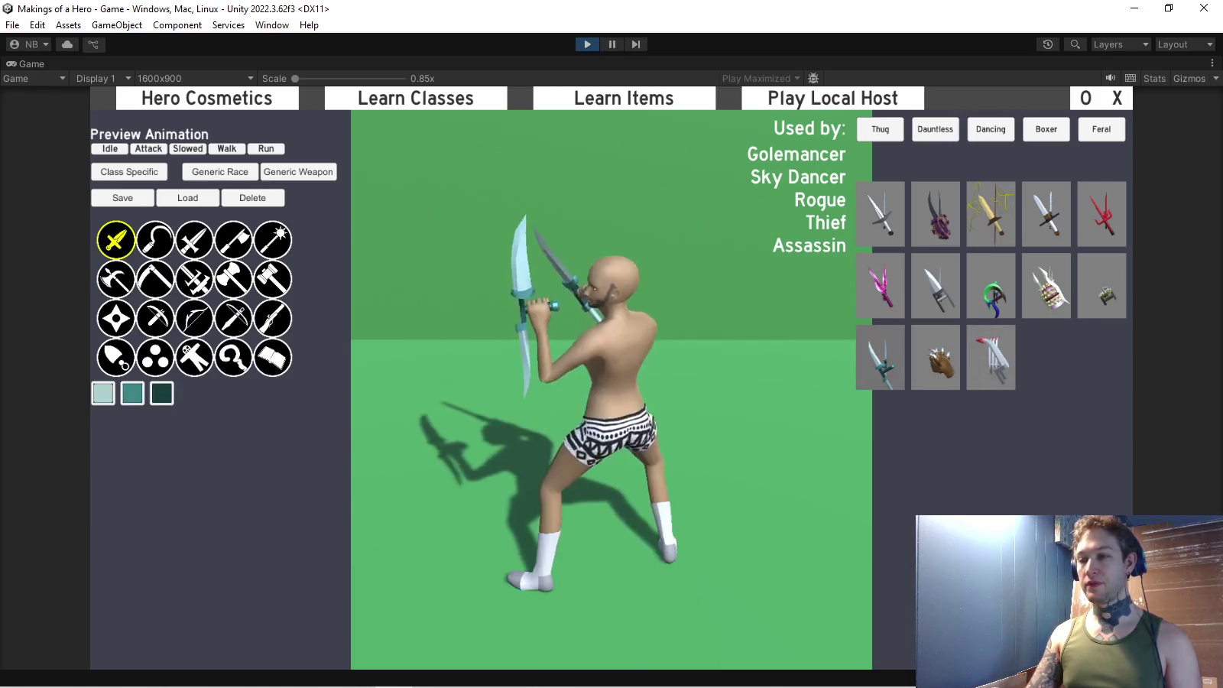
left_click(936, 357)
Preview the bone, white serrated and staff pick-blade sickle skins, then show the sword category.
left_click(155, 240)
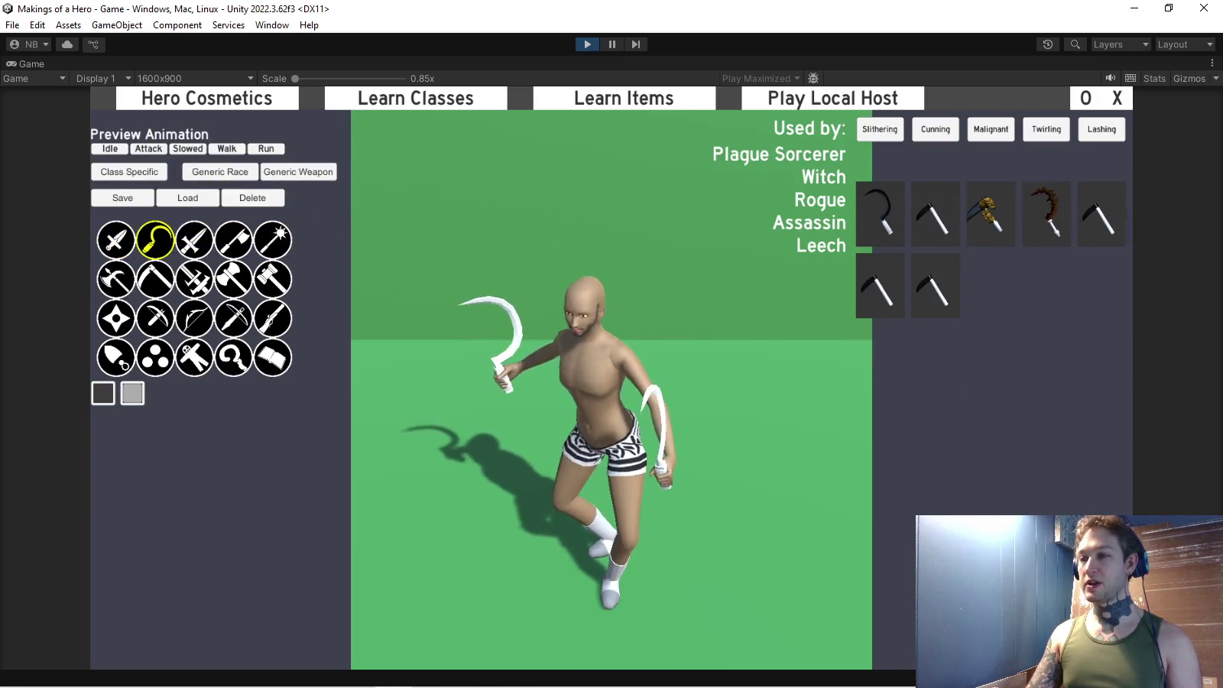
left_click(934, 214)
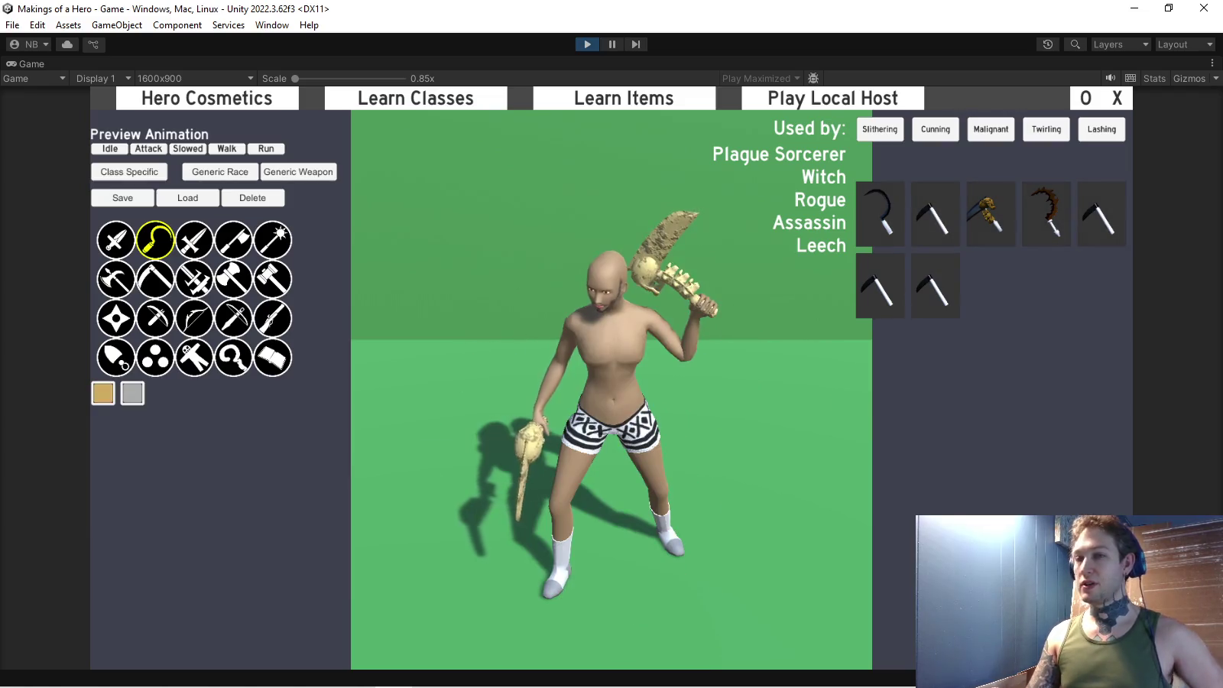
left_click(1047, 213)
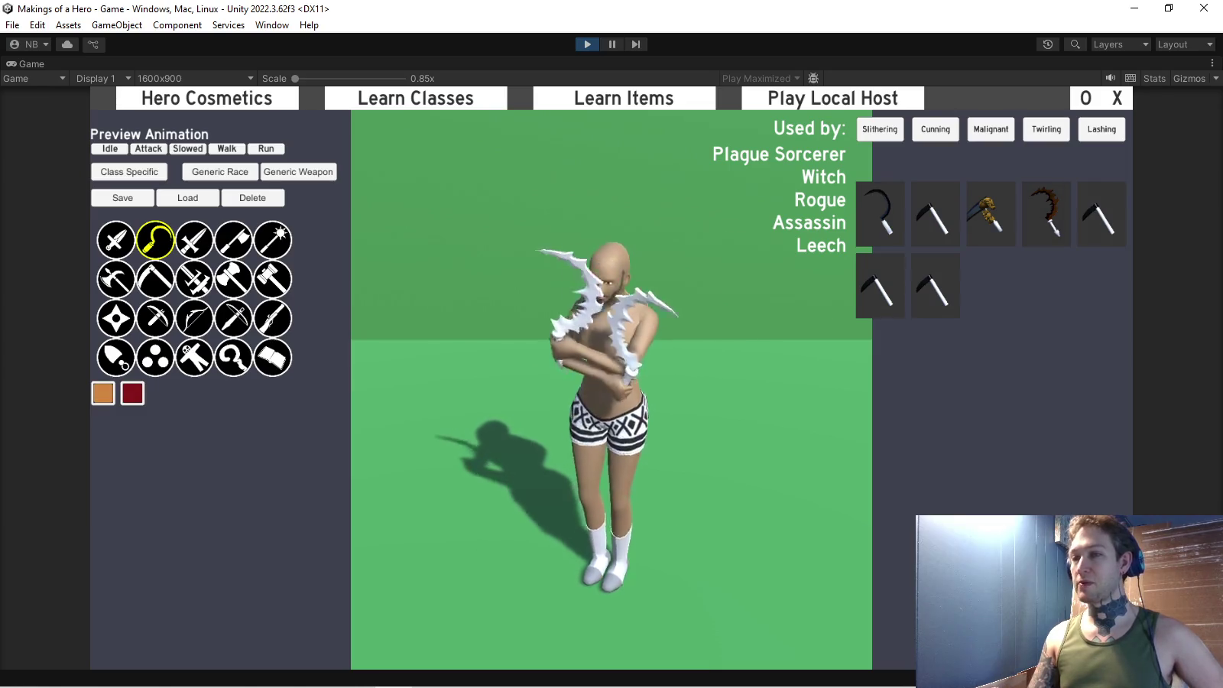
left_click(879, 287)
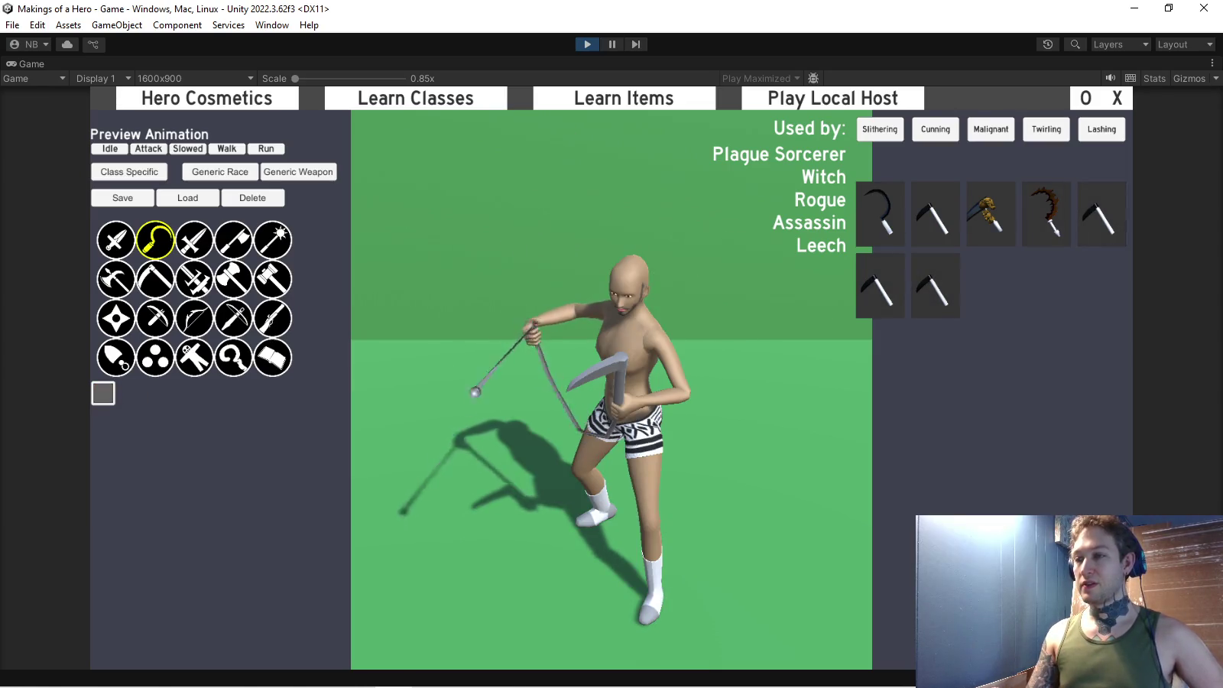
left_click(194, 240)
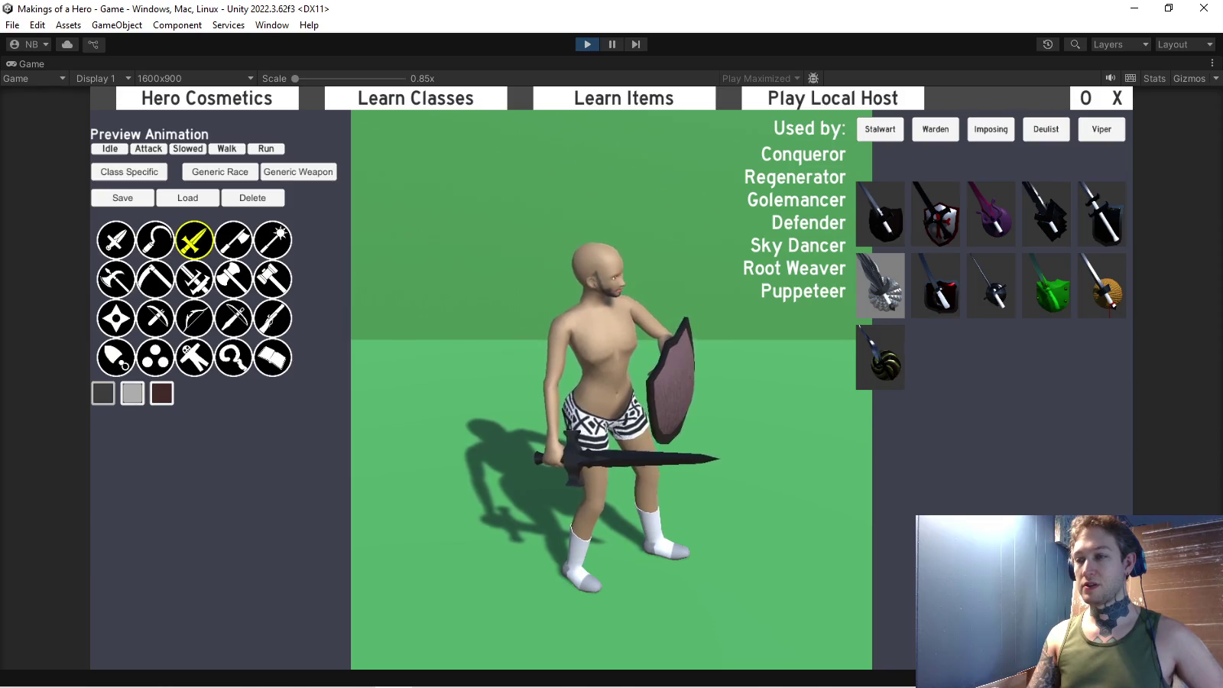
Recolour the sword skin, trying #244 and red #005 before making the sword black #000.
left_click(103, 393)
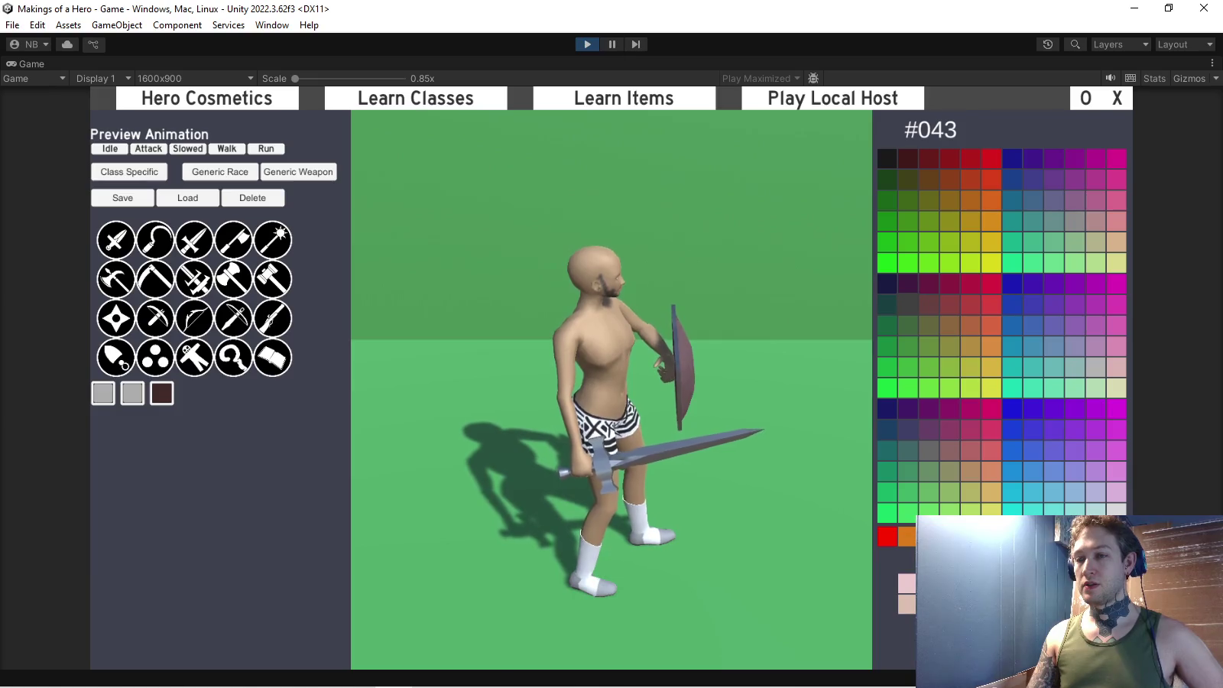
left_click(1094, 366)
left_click(887, 158)
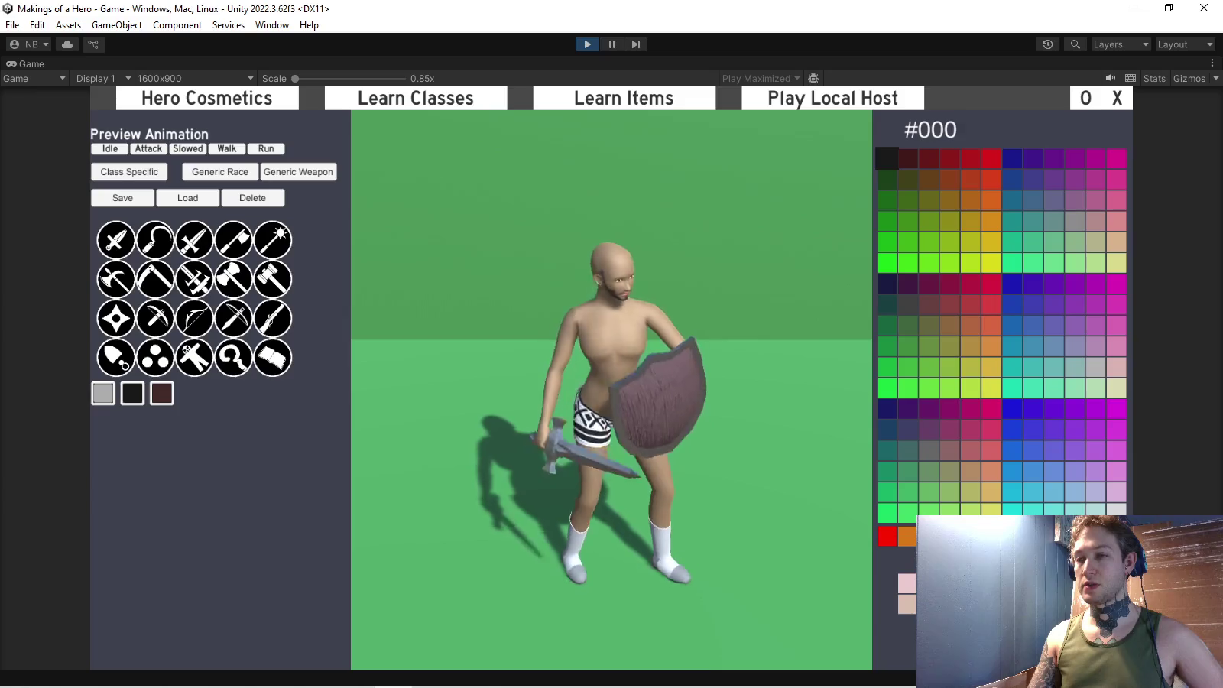
left_click(161, 392)
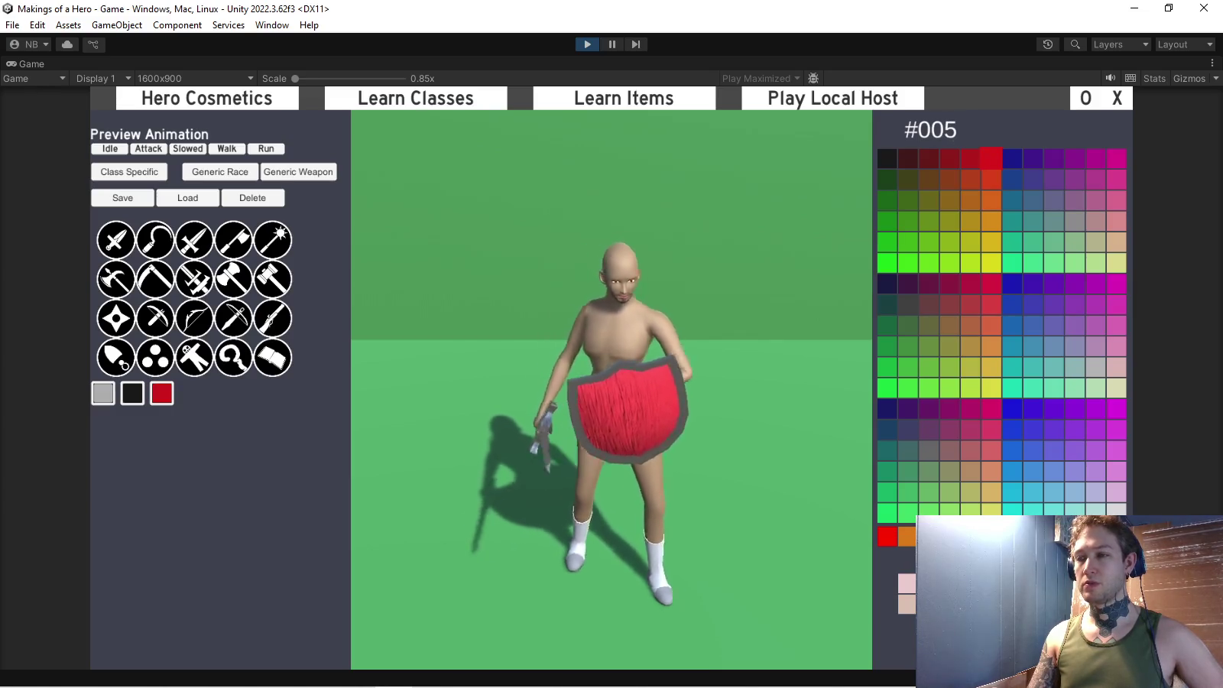
left_click(132, 393)
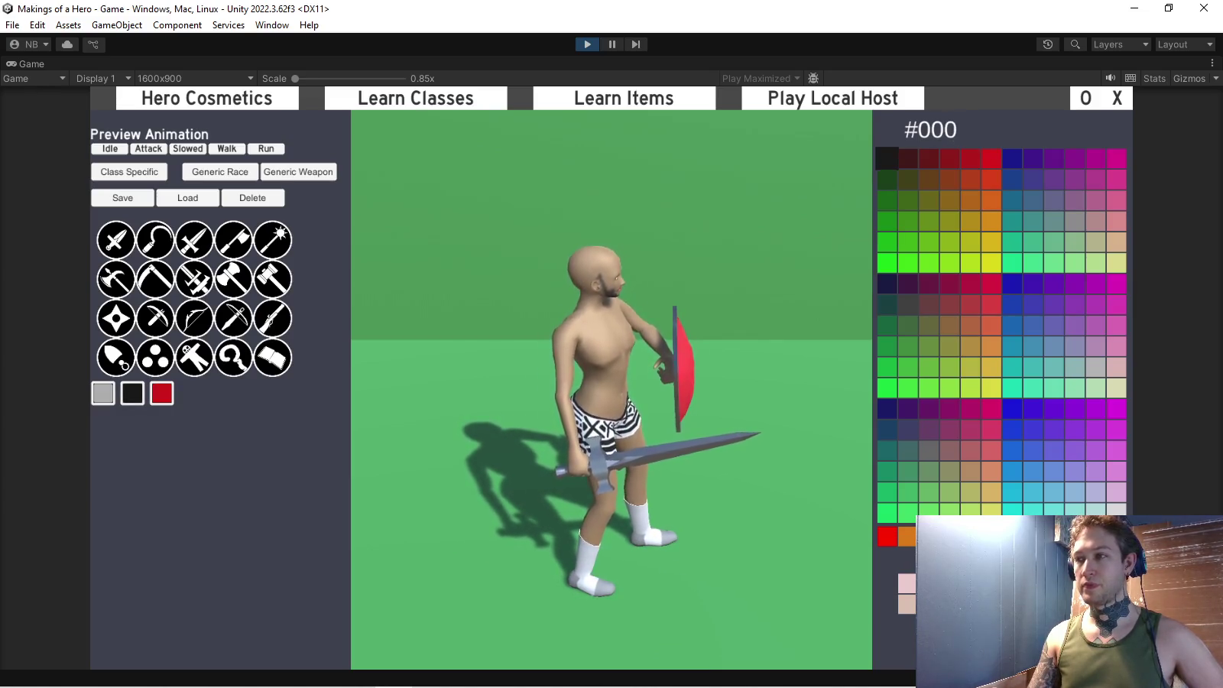
left_click(991, 158)
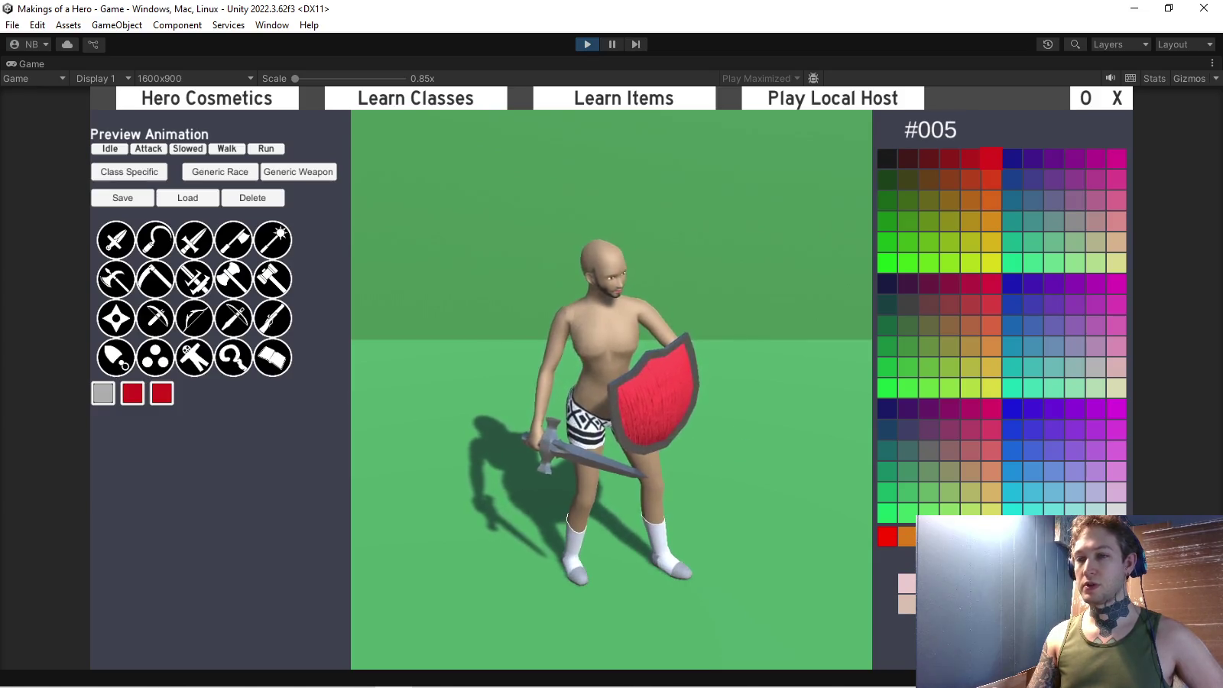
left_click(948, 558)
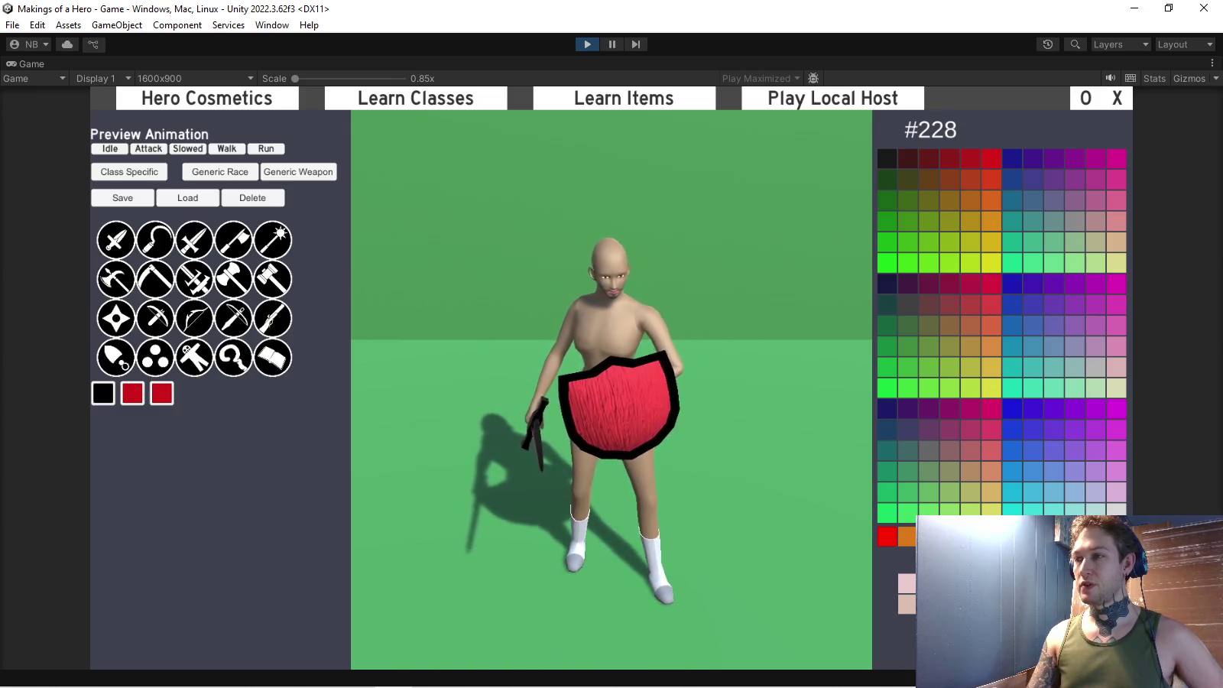
left_click(887, 158)
Preview the red-cross shield skin recoloured black, then the purple great sword and black shield skins.
left_click(194, 240)
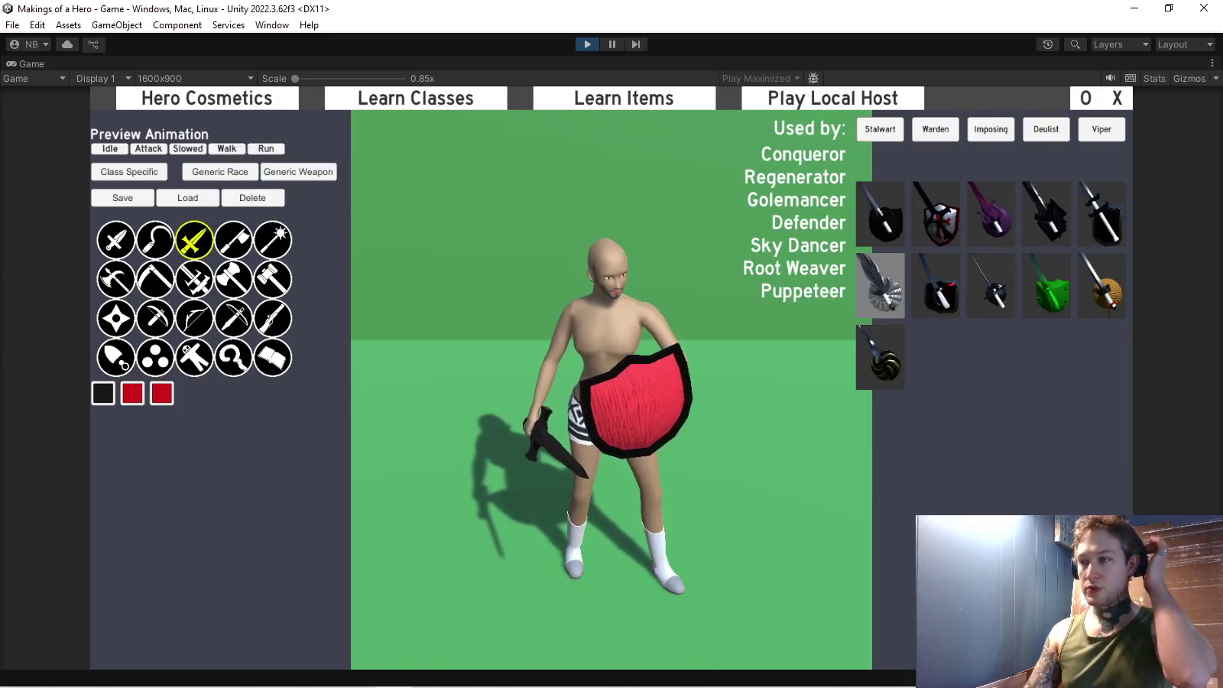
left_click(935, 214)
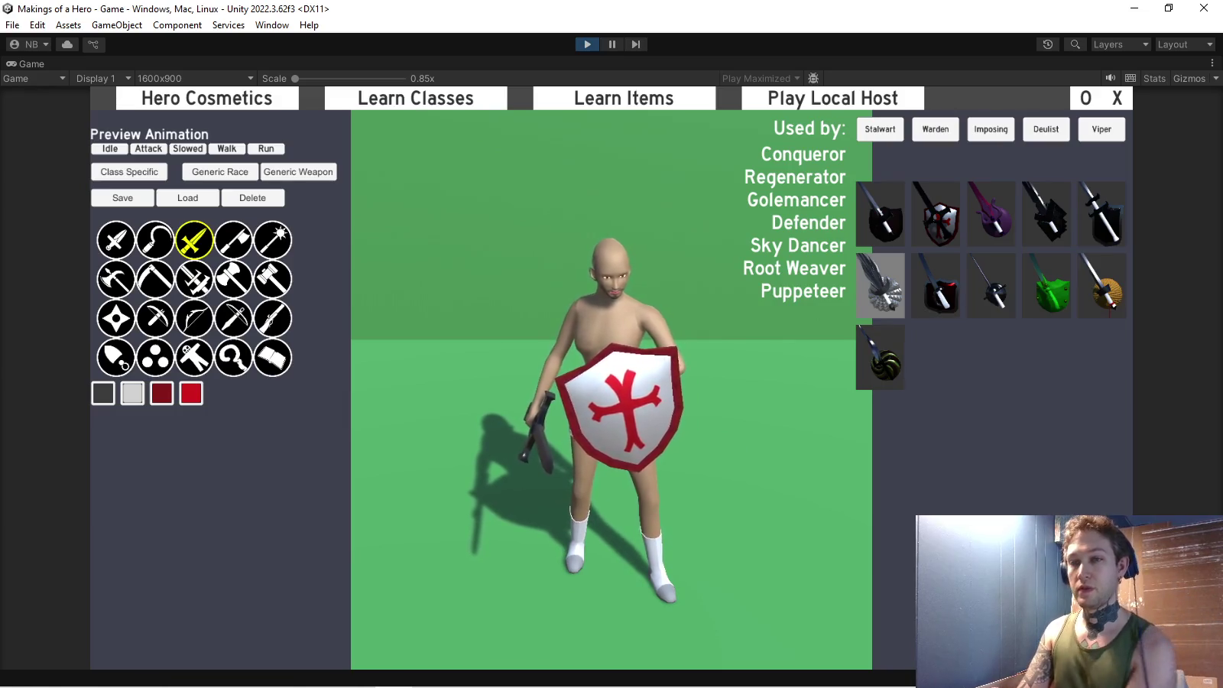
left_click(132, 393)
left_click(887, 158)
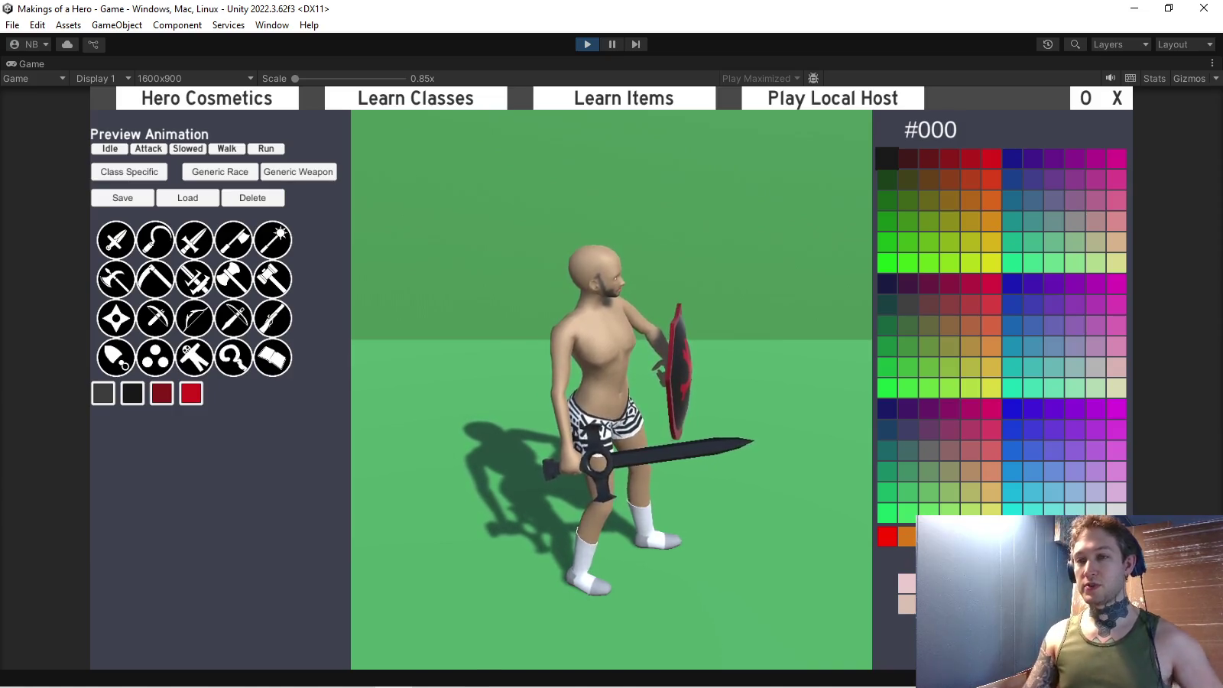
left_click(194, 240)
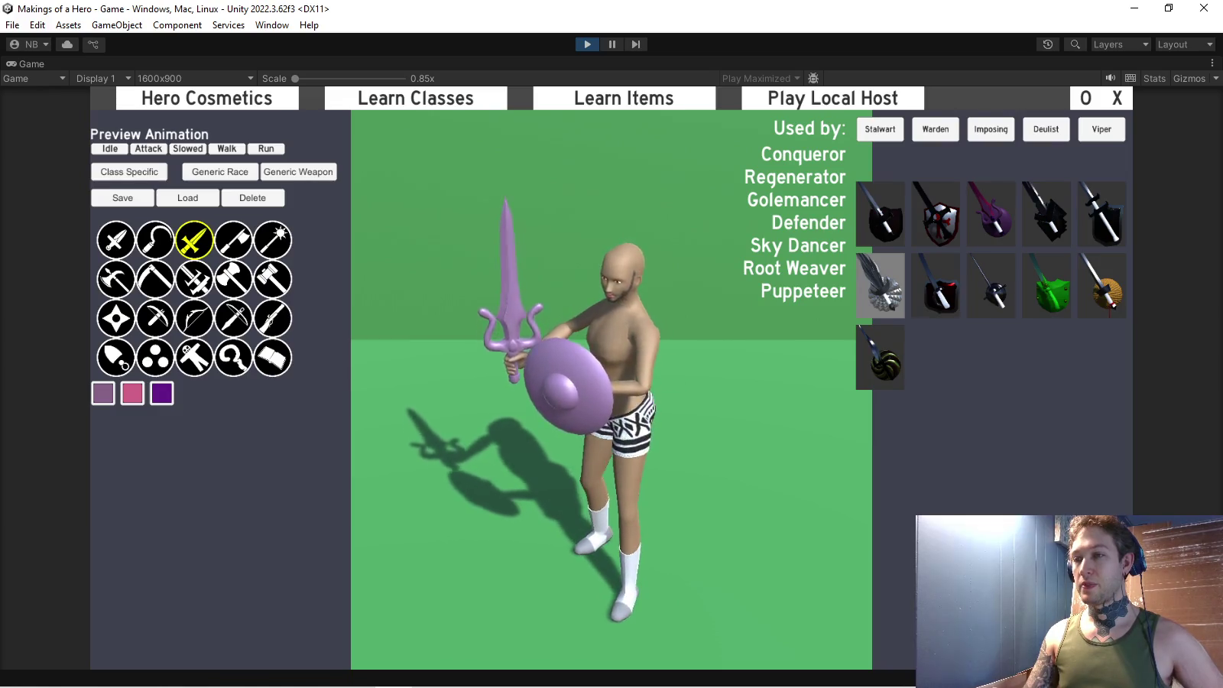
left_click(1045, 213)
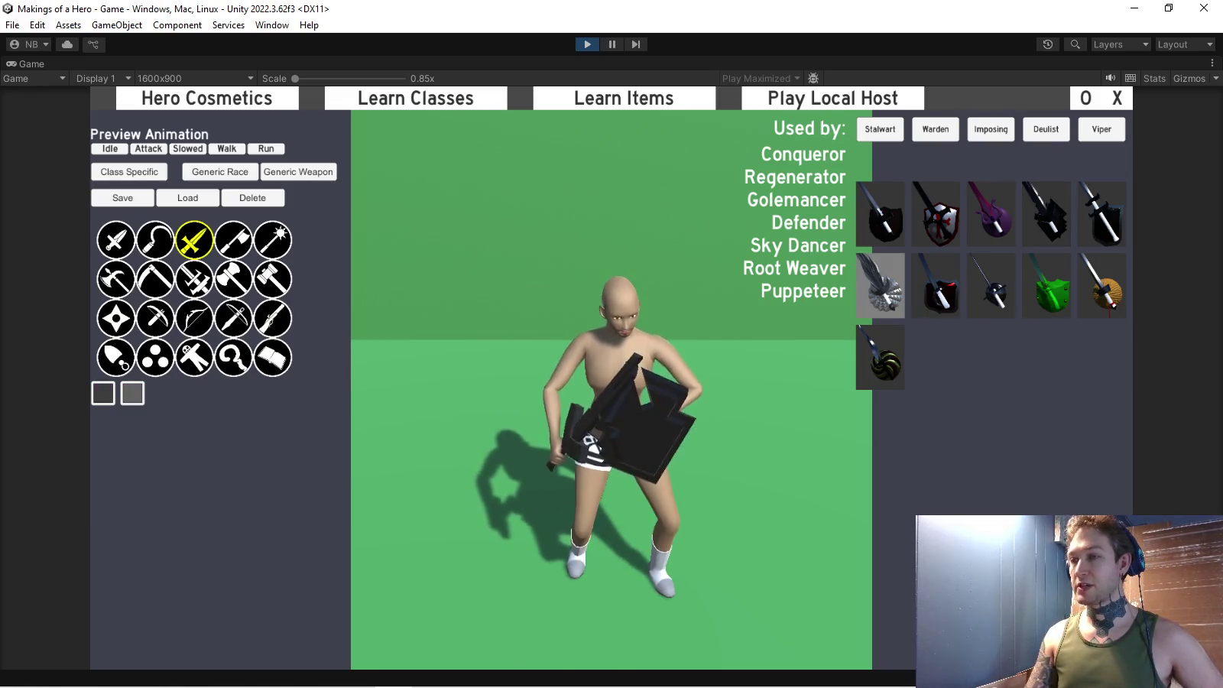
left_click(1101, 214)
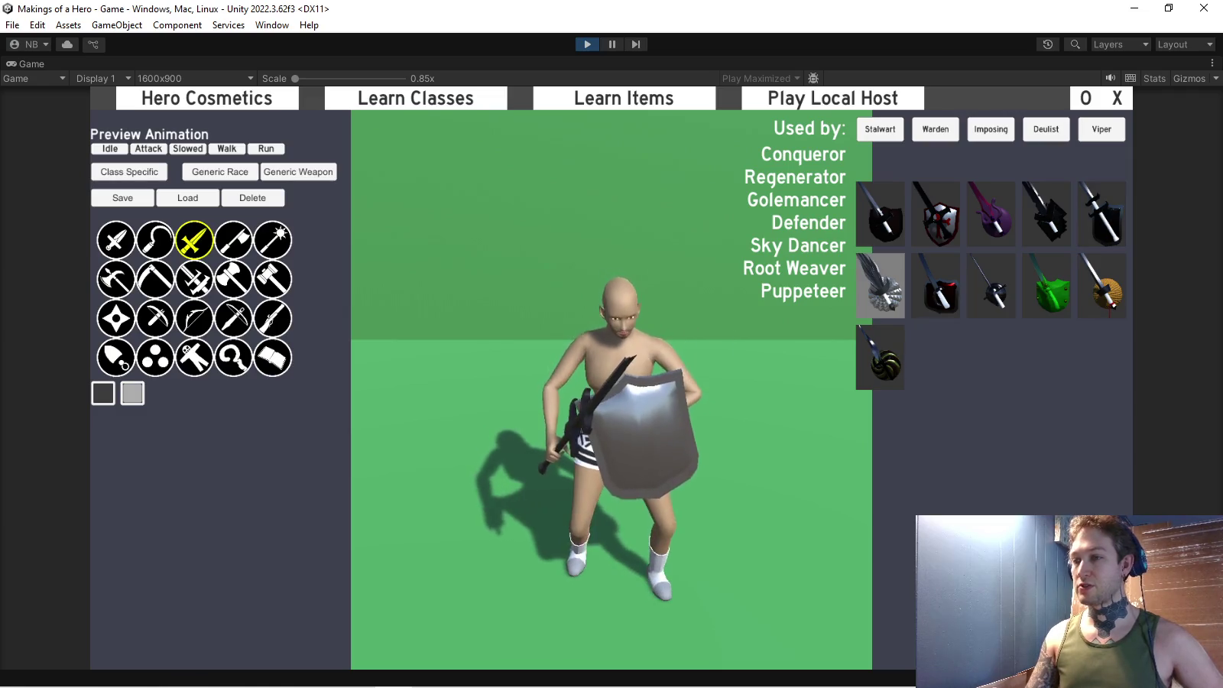
Preview the buckler, green, straw-shield and wavy-blade skins, then stop Play mode and switch to Blender.
left_click(935, 285)
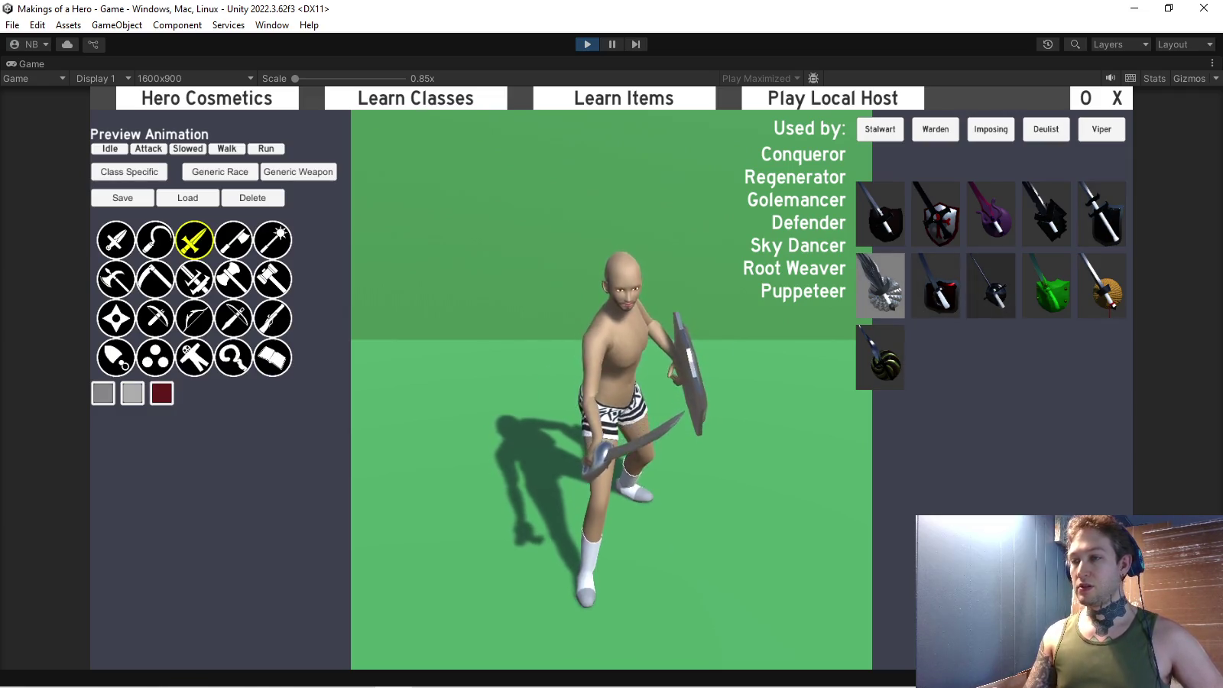
left_click(992, 284)
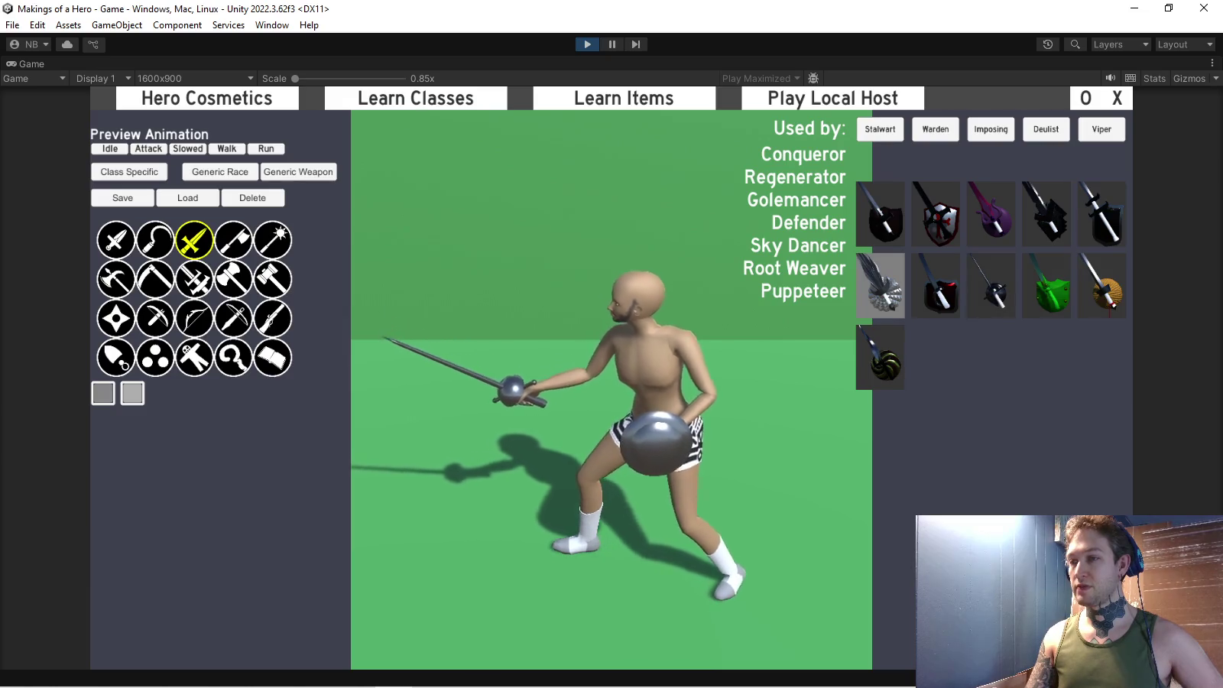
left_click(1045, 285)
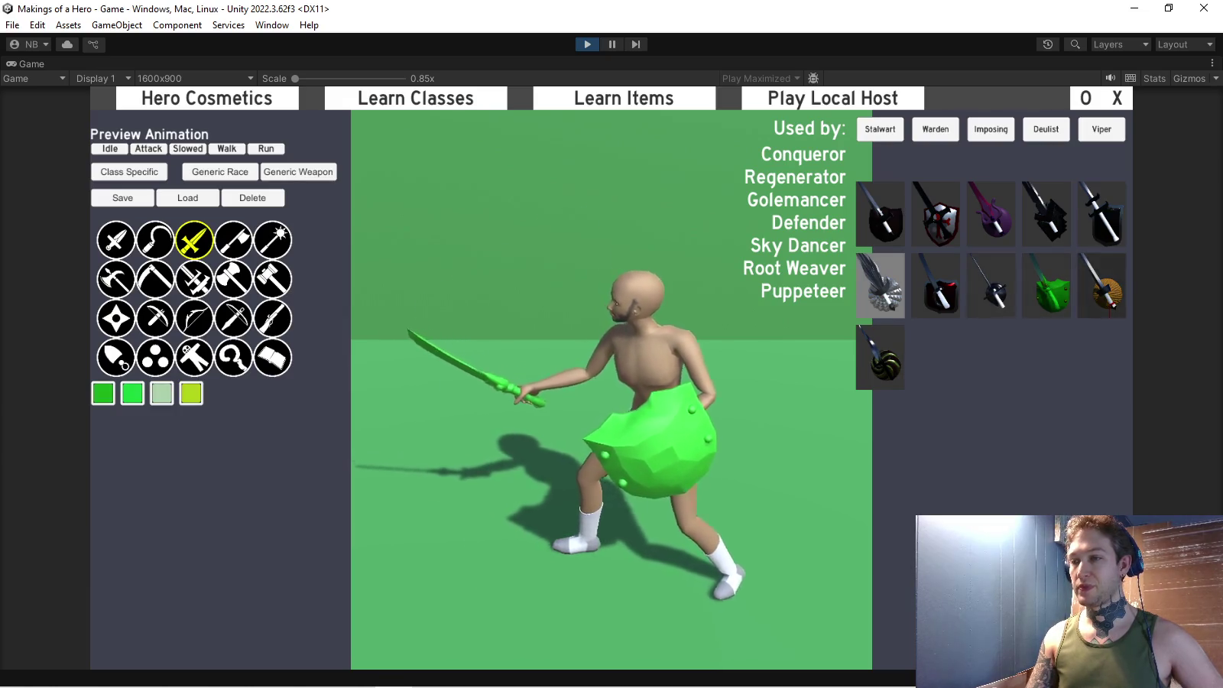
left_click(1101, 284)
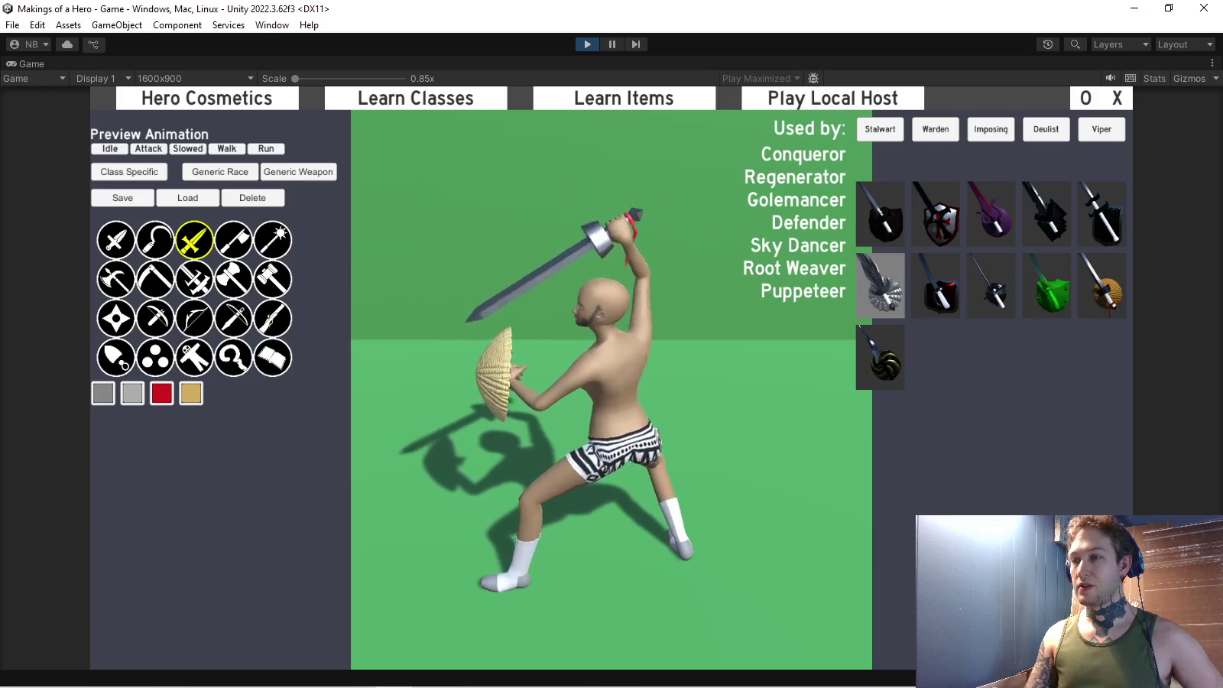
left_click(880, 357)
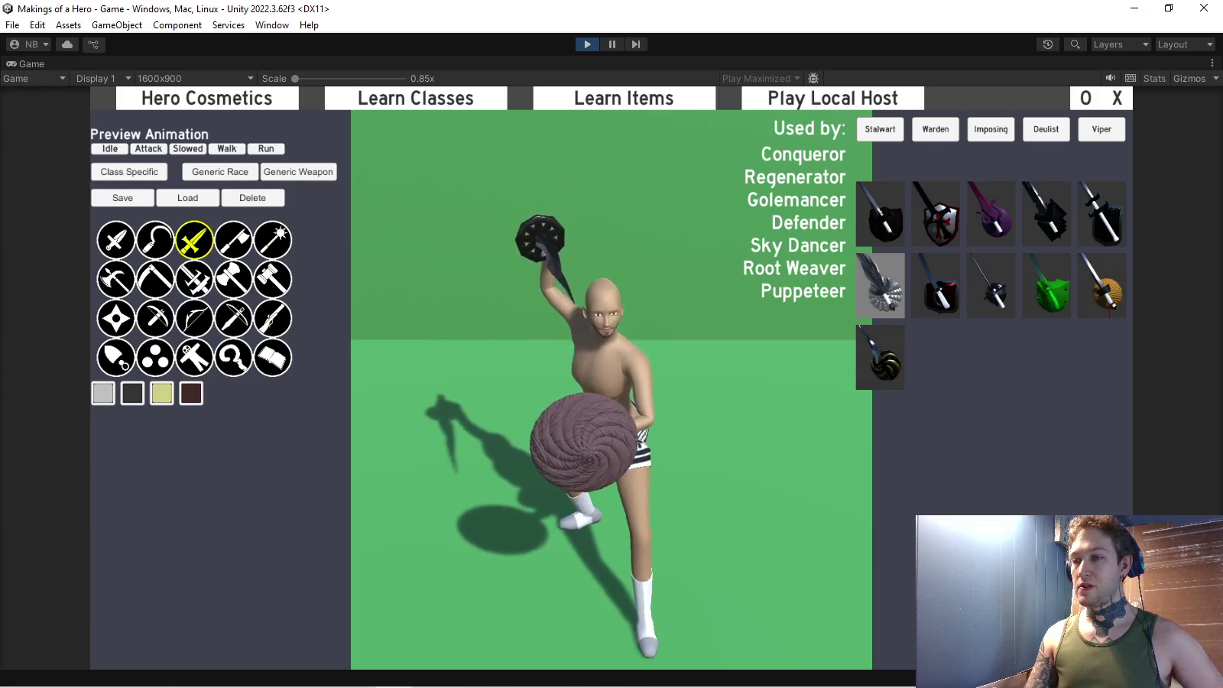
key("ctrl+p")
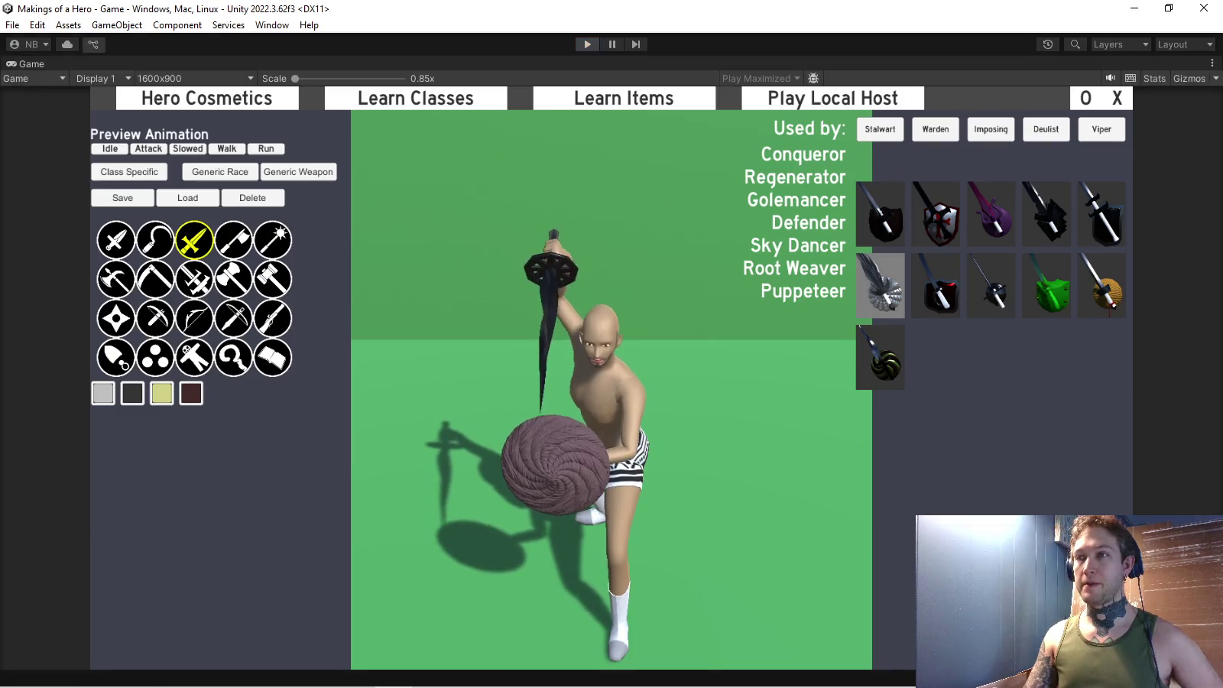
key("alt+Tab")
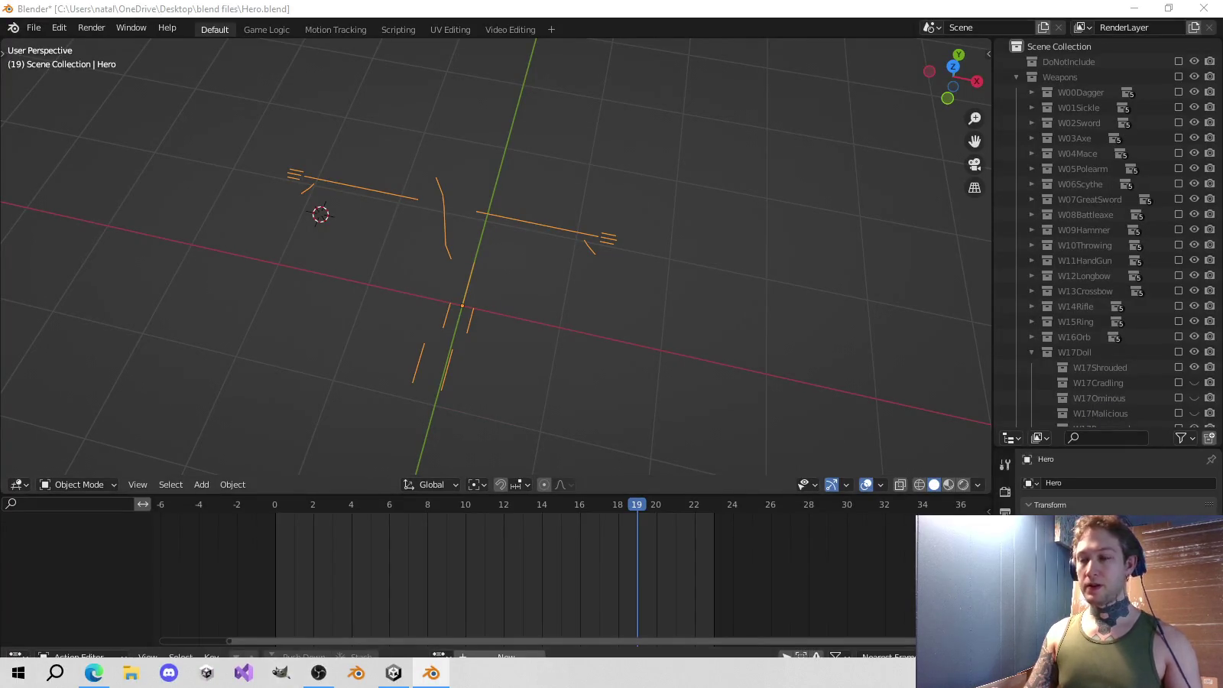
Delete the Hero armature, enable the W01Sickle collection, and select and frame the W01Sickle object.
scroll(1085, 169, "down", 5)
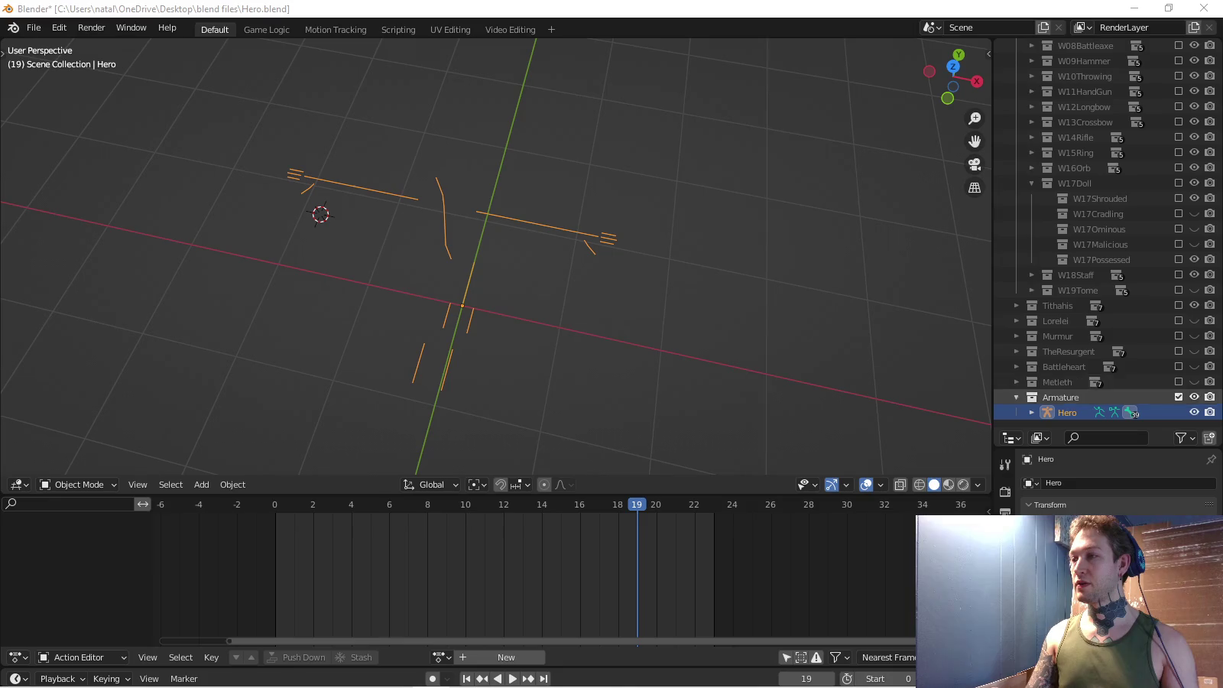
key("Delete")
scroll(1085, 137, "up", 5)
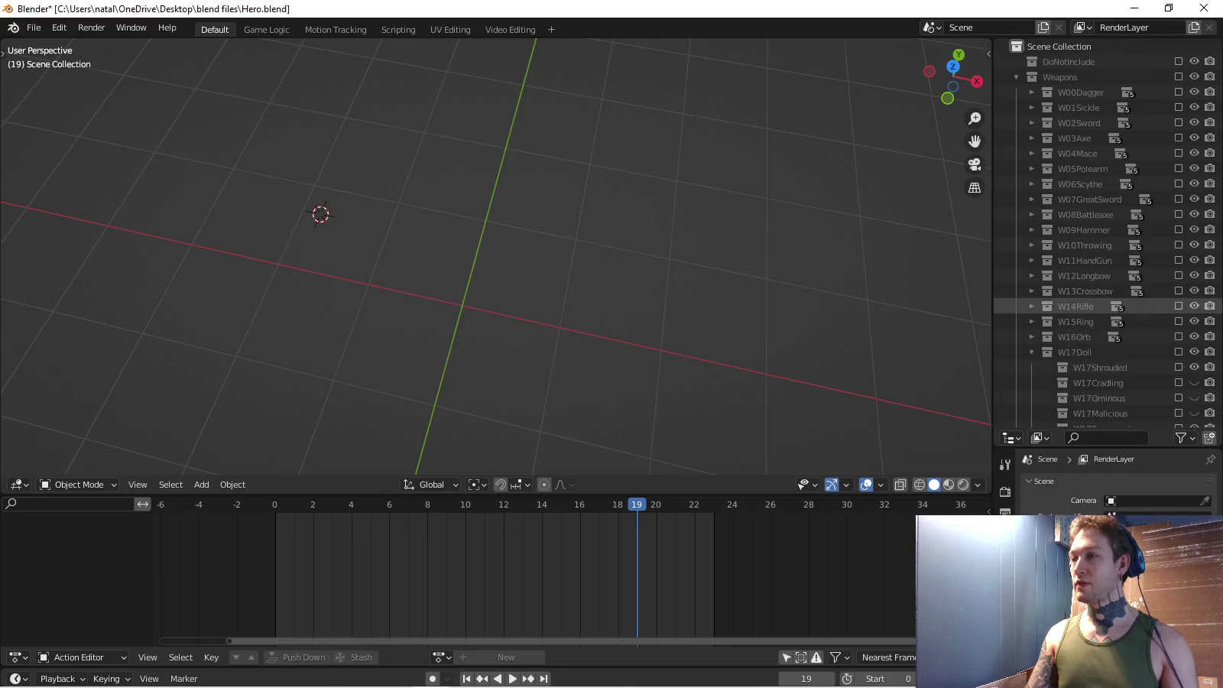
left_click(1030, 107)
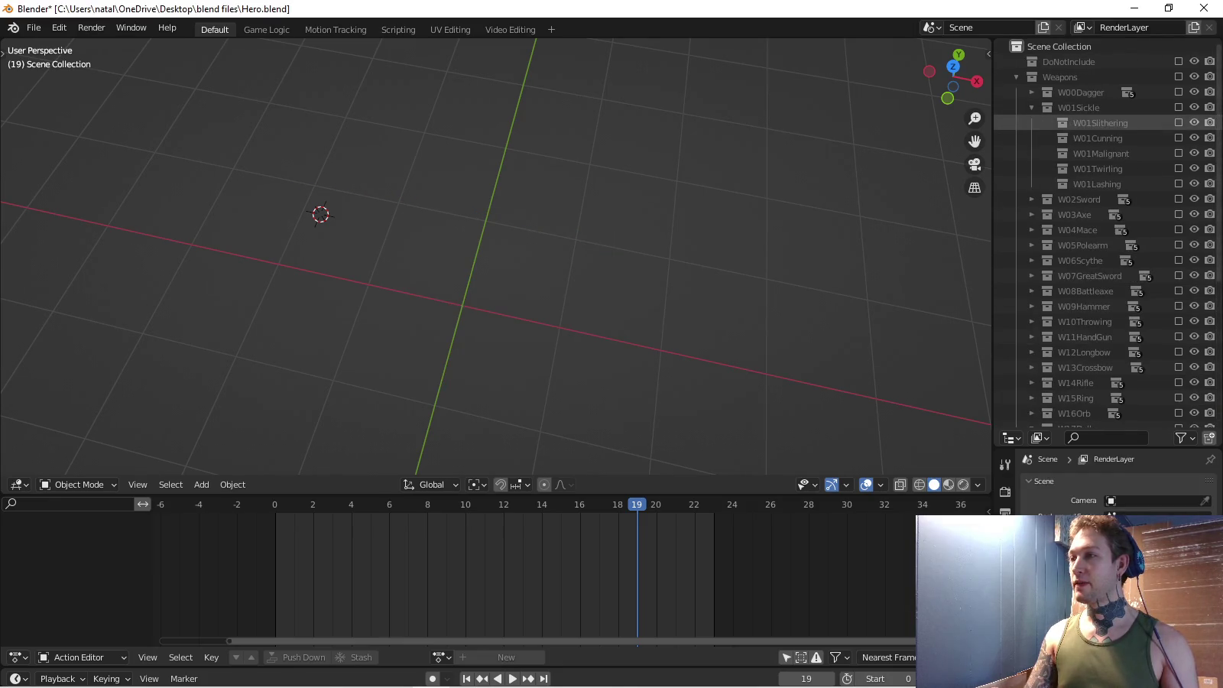
left_click(1178, 107)
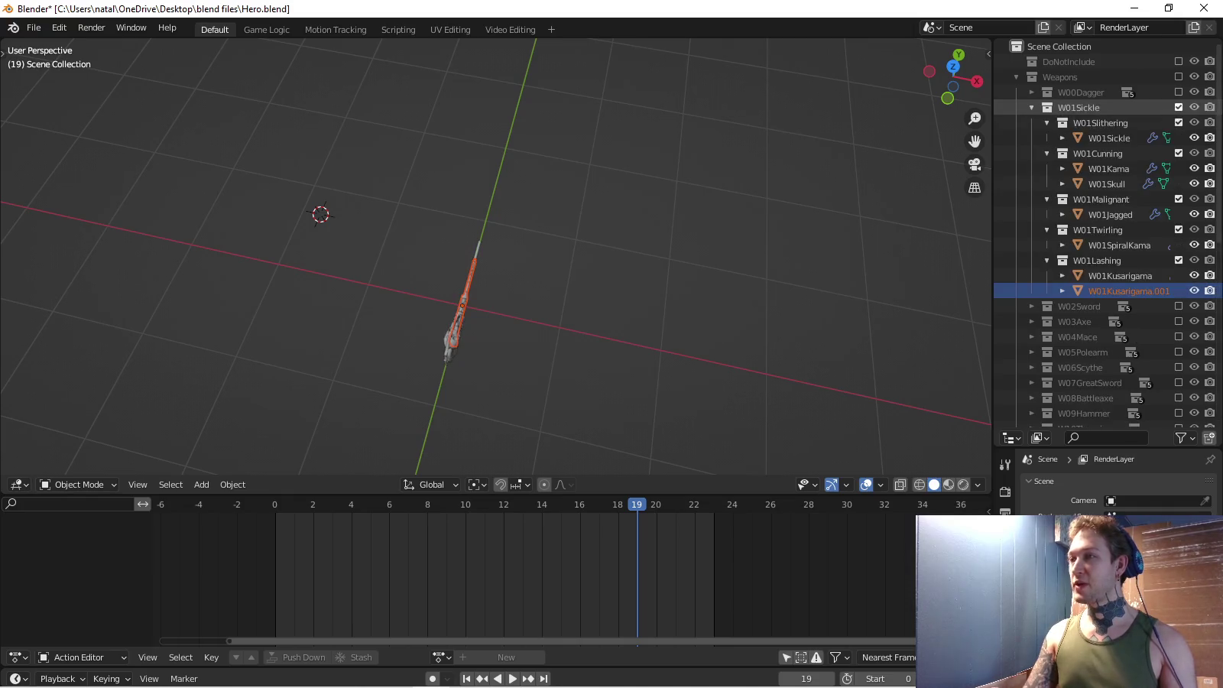
left_click(1109, 138)
key("KP_Decimal")
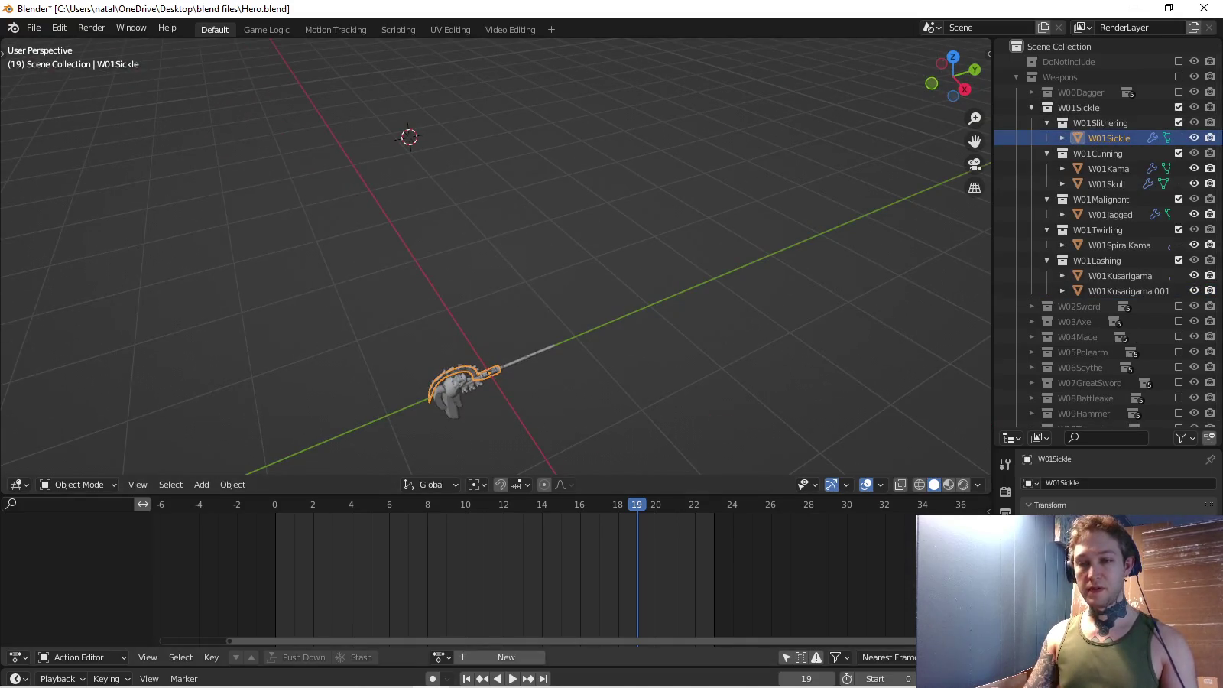
Change the Action Editor area into an Image Editor and return to Blender.
left_click(18, 657)
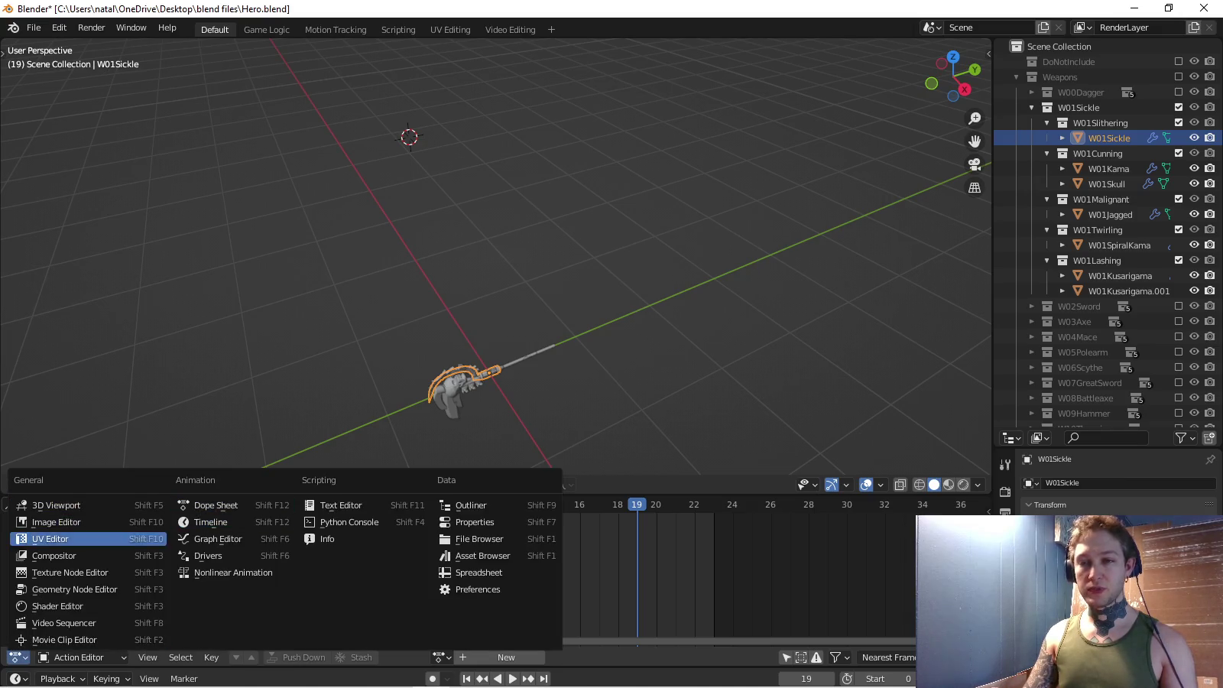
left_click(46, 521)
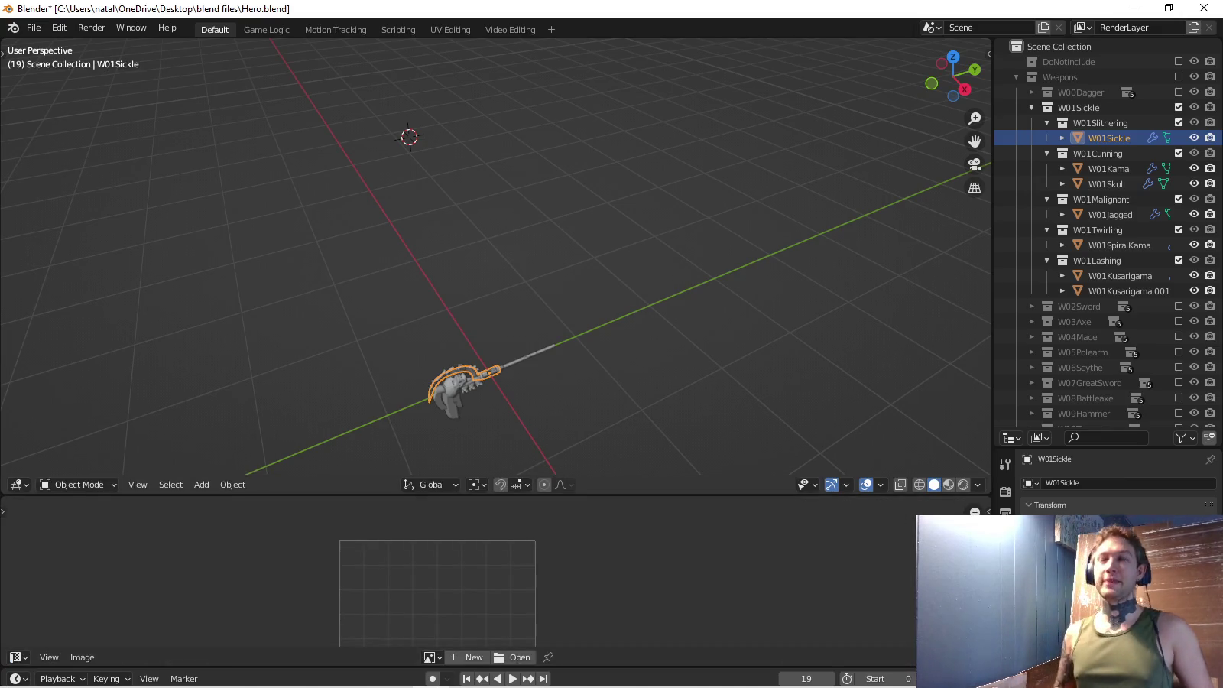
mouse_move(611, 686)
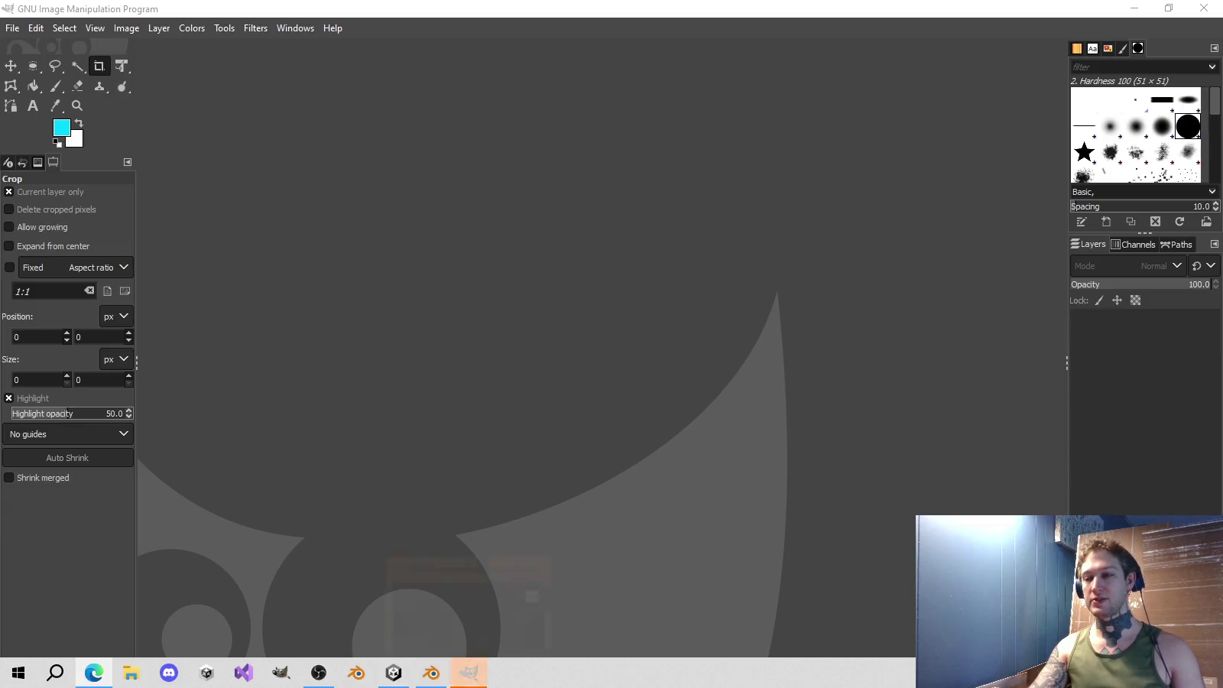
mouse_move(468, 673)
left_click(431, 672)
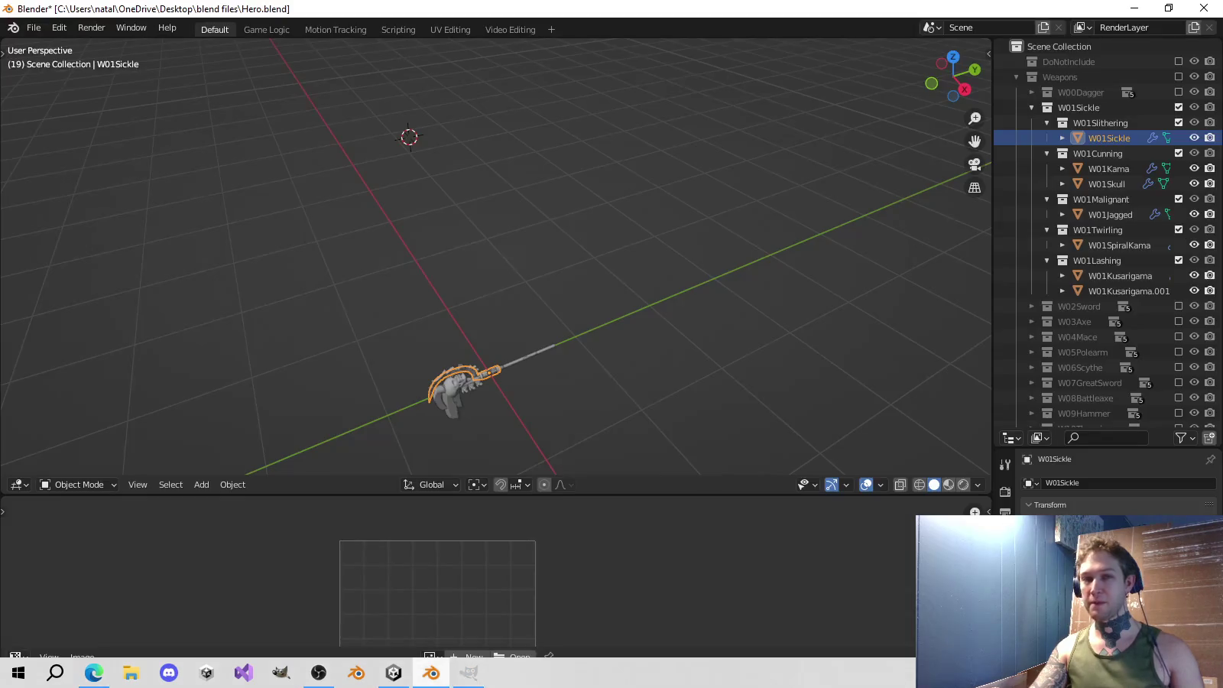
View the sickle from the right, frame it, and enter Edit Mode with the whole mesh selected.
key("KP_3")
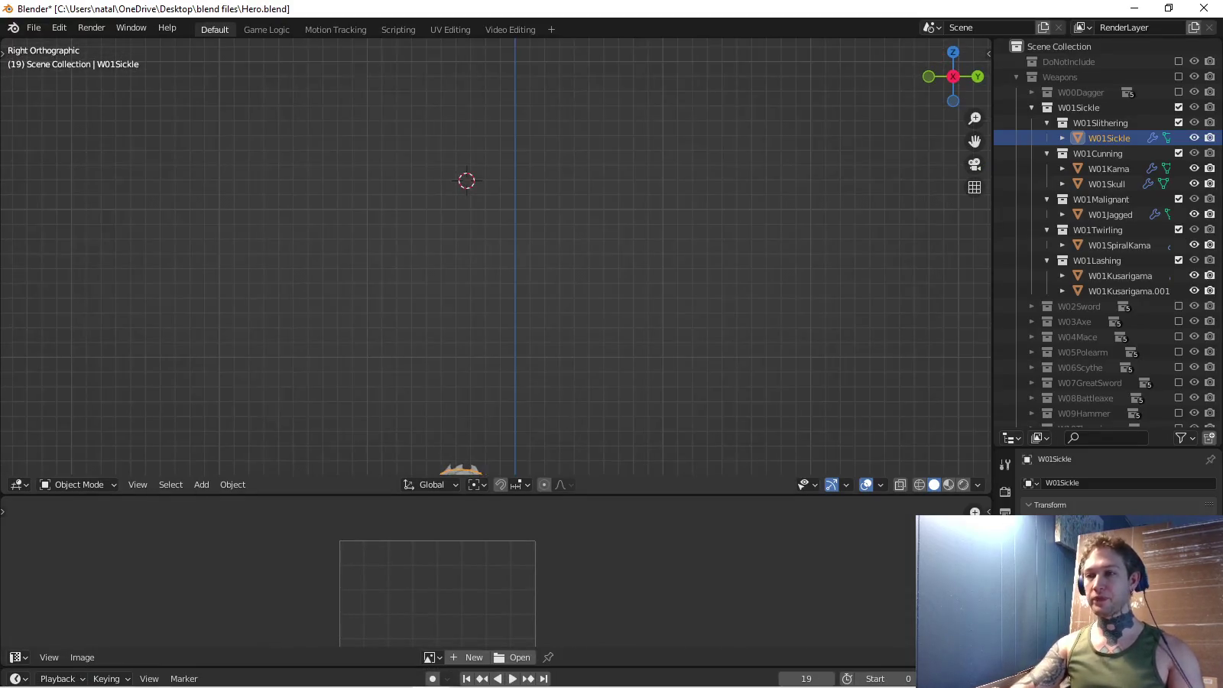
key("KP_Decimal")
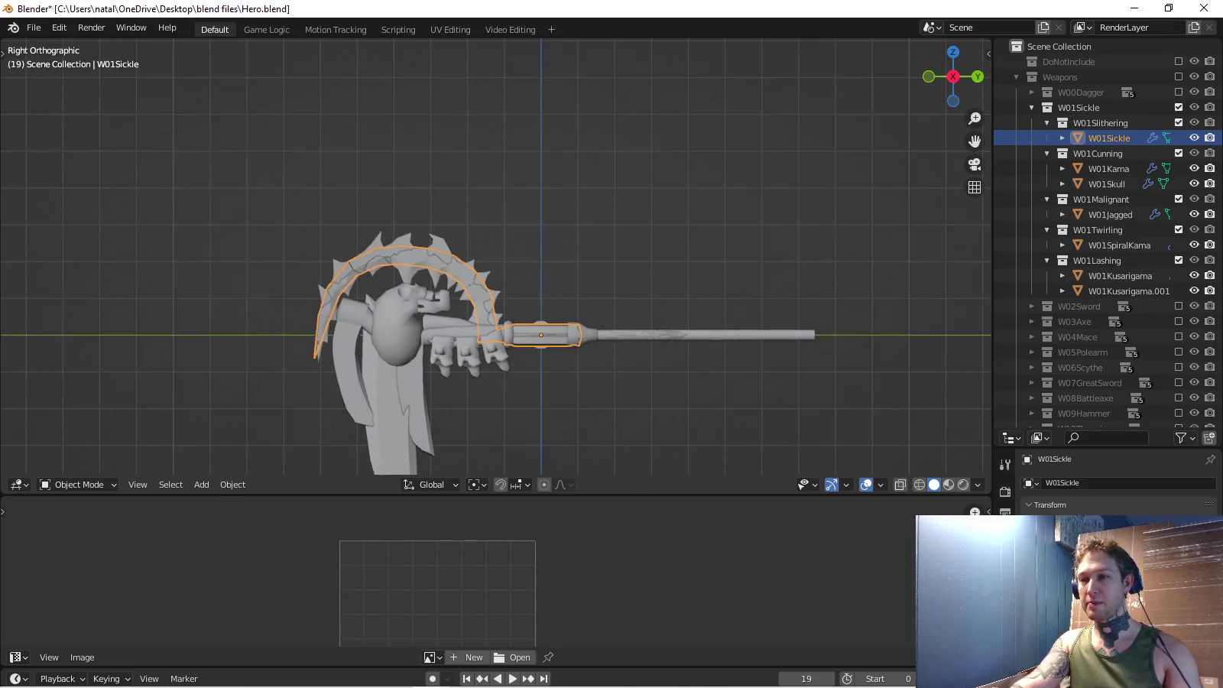
key("Tab")
left_click_drag(497, 495, 496, 245)
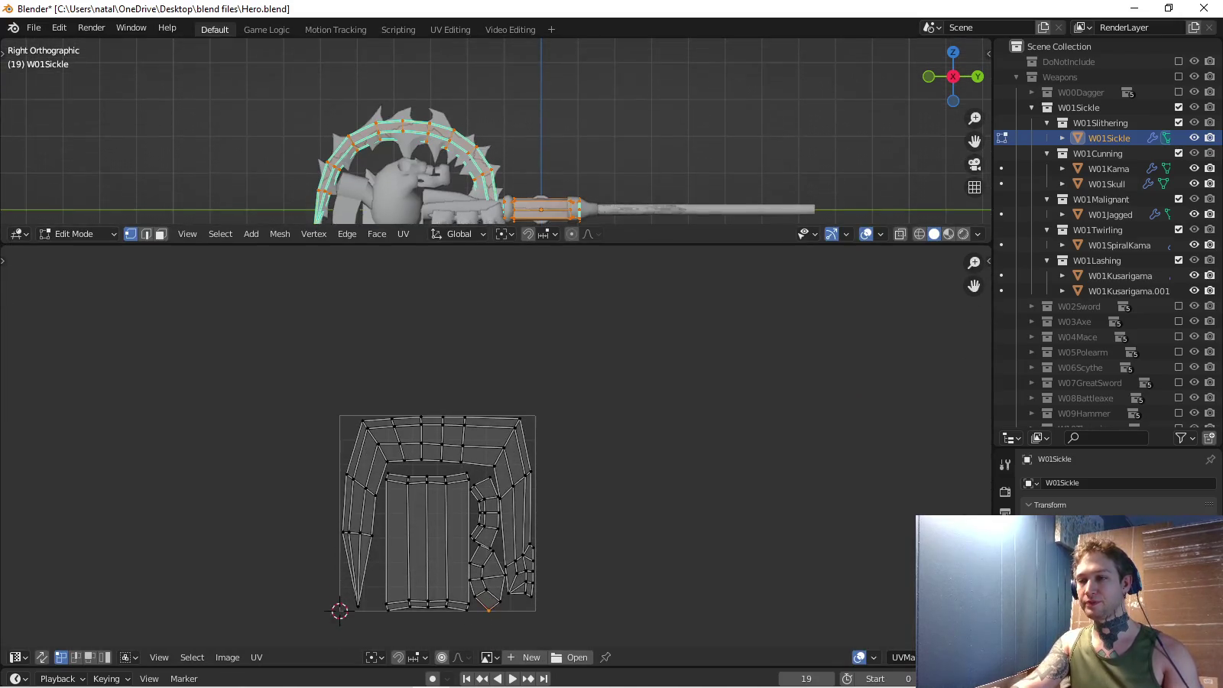
key("alt+a")
key("a")
Hide the other sickle variants in the Outliner so only W01Sickle remains visible.
scroll(496, 130, "up", 3)
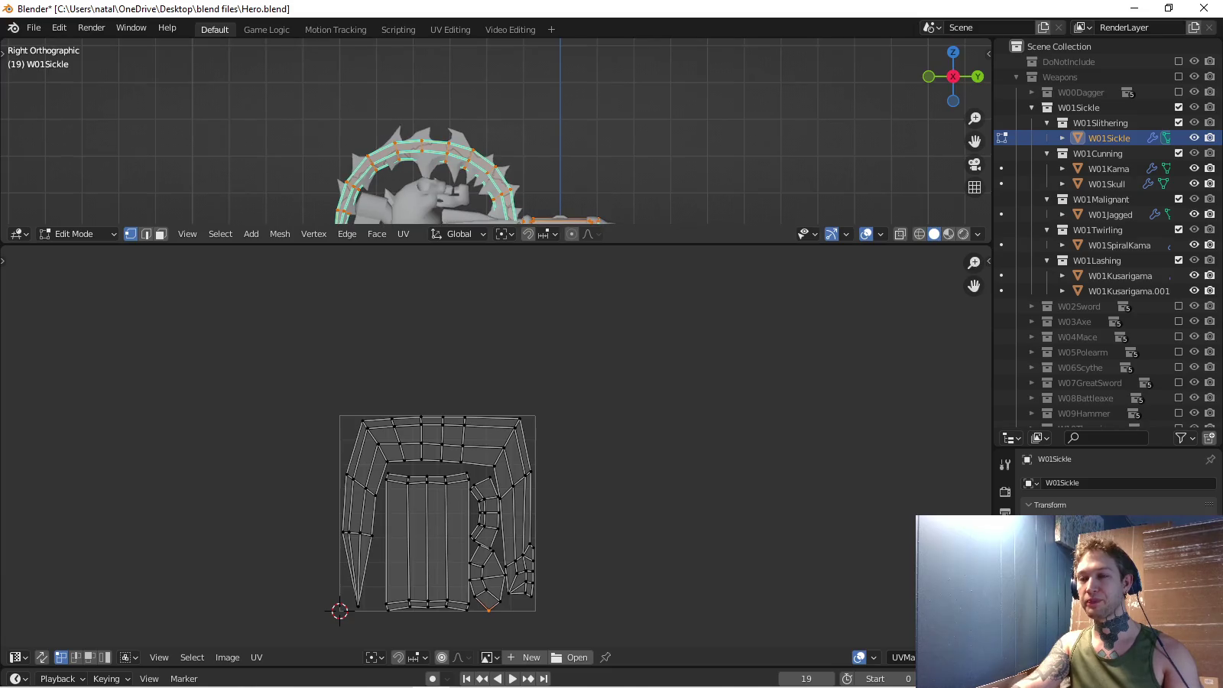
scroll(497, 130, "down", 2)
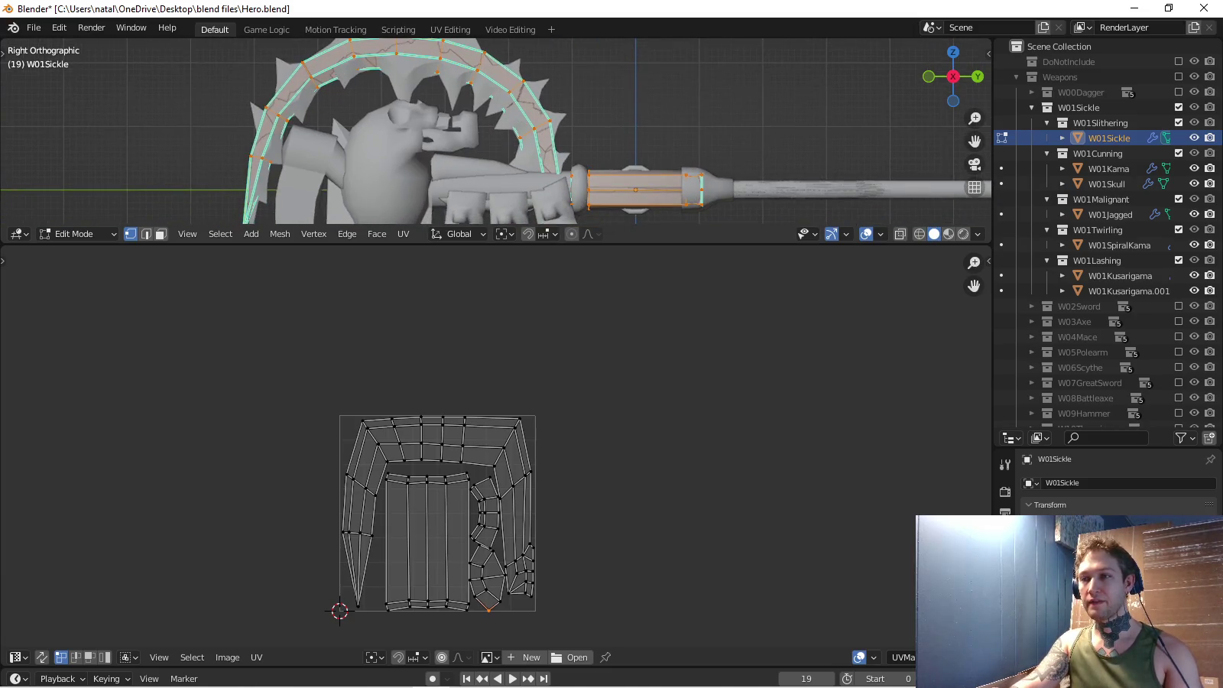
scroll(497, 130, "down", 3)
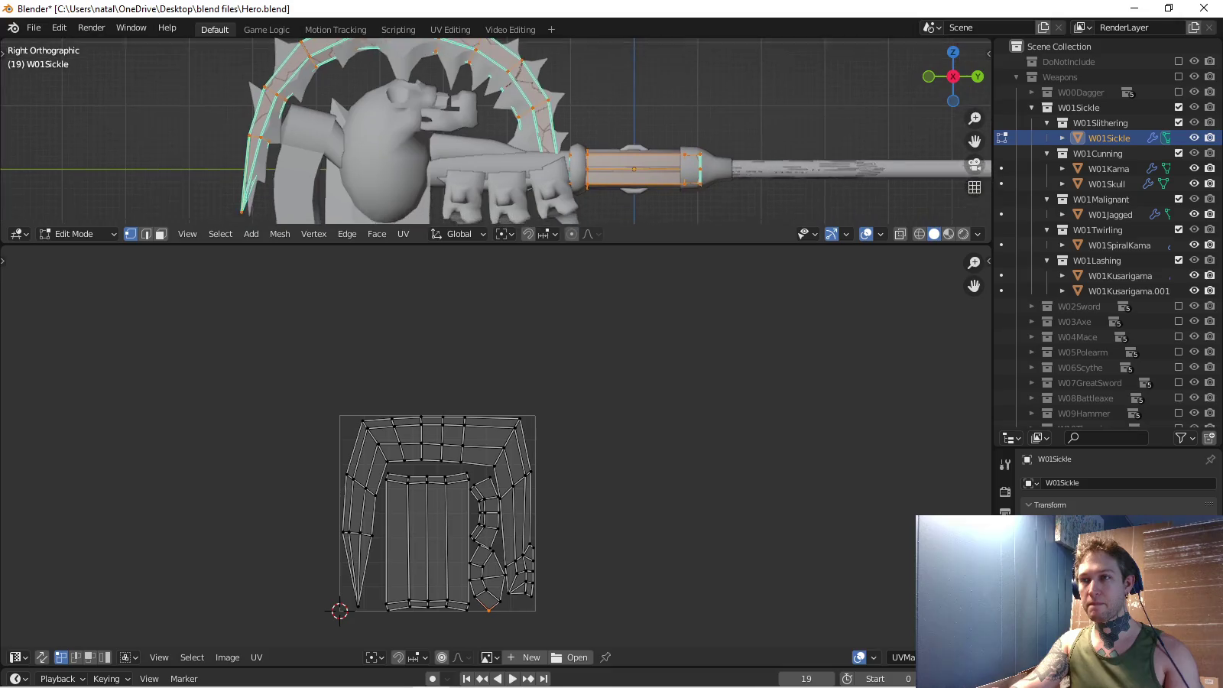
left_click_drag(1194, 152, 1194, 275)
scroll(496, 130, "up", 1)
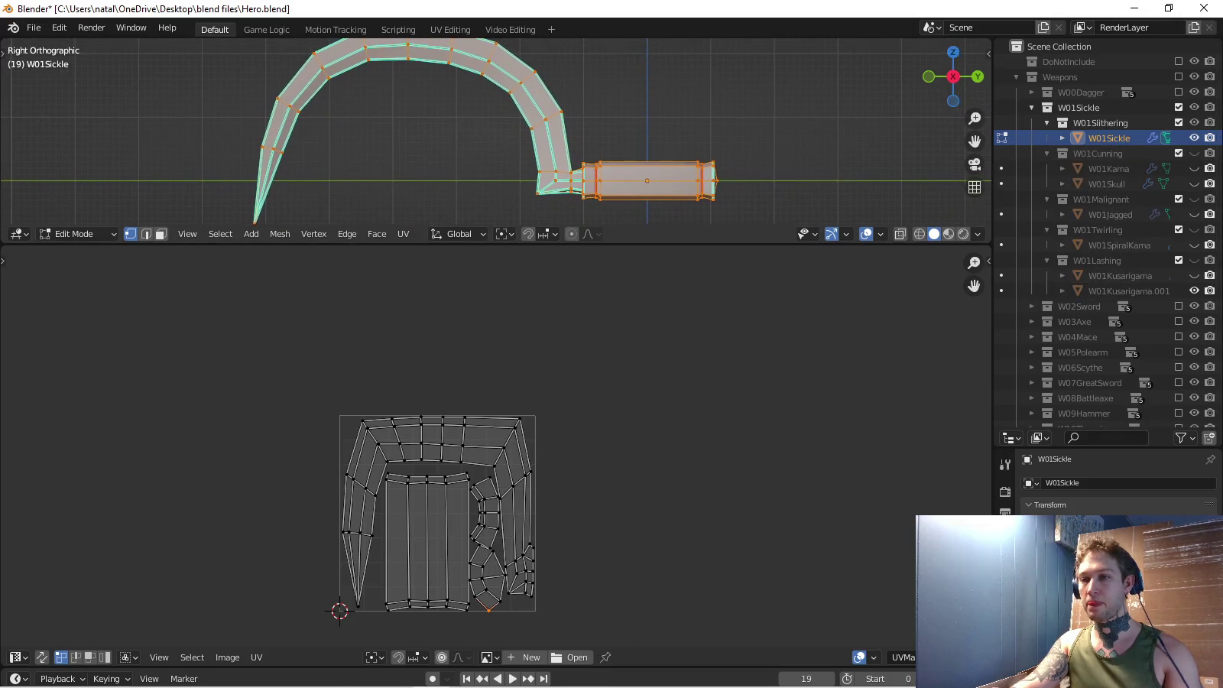
scroll(497, 129, "up", 2)
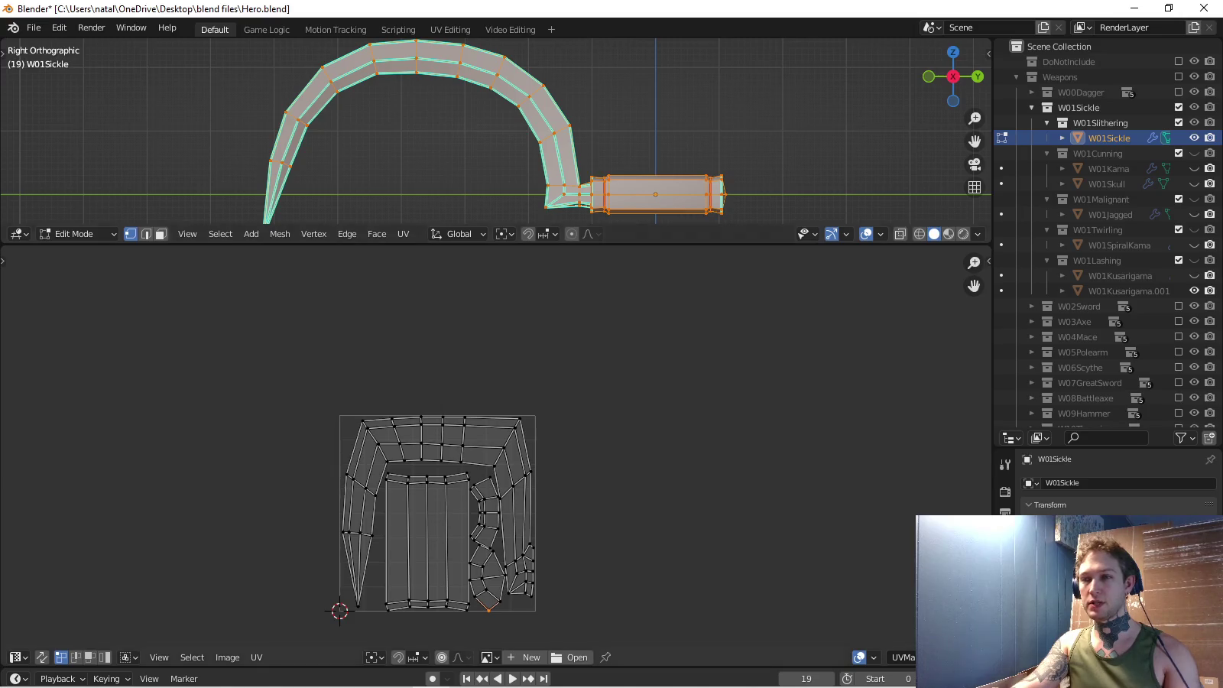
Export the sickle's UV layout as W01Sickle.png to the Desktop.
left_click(256, 657)
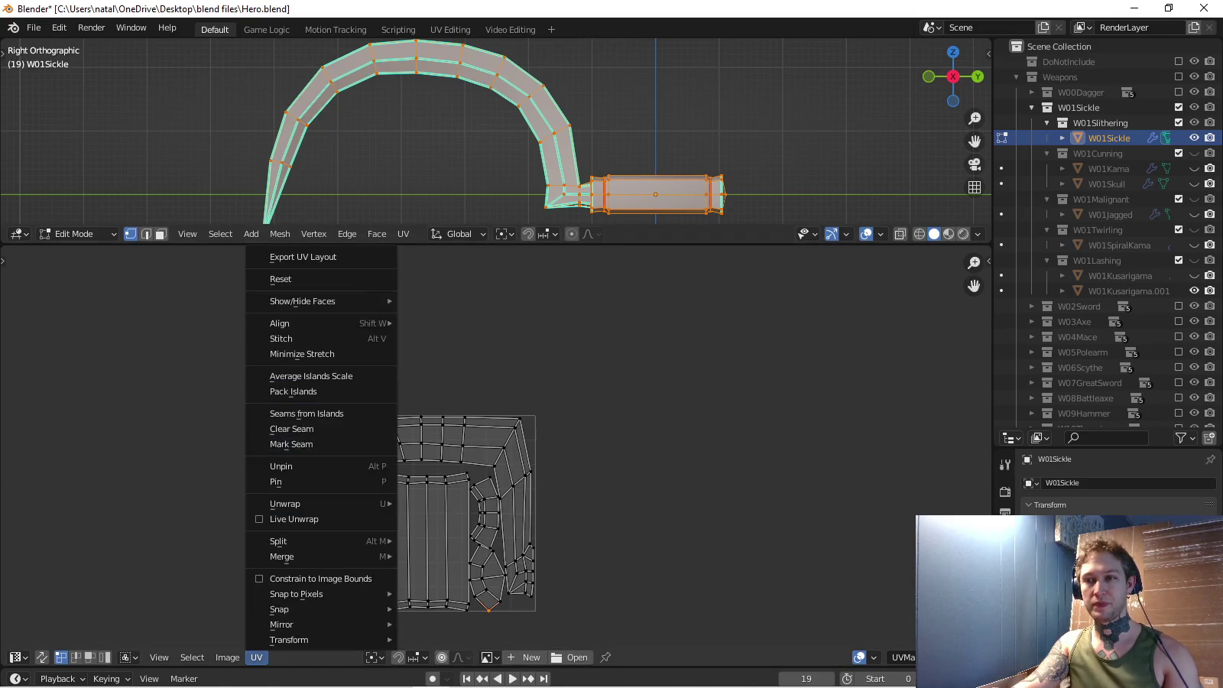
left_click(290, 255)
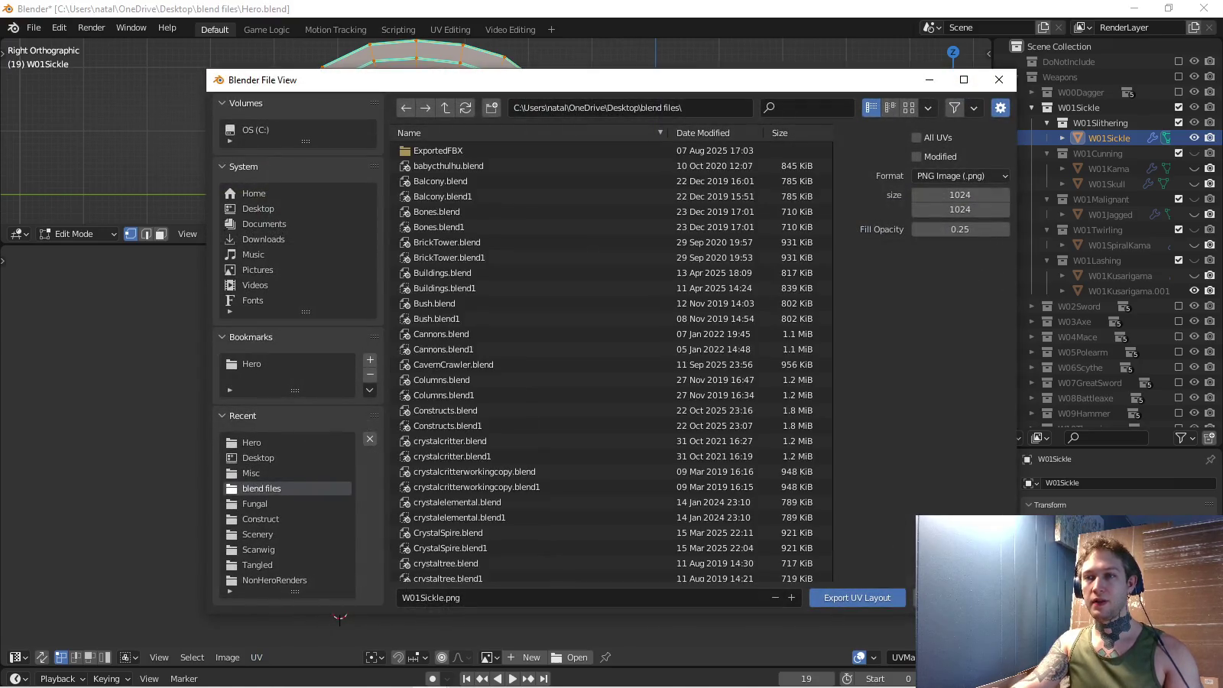
left_click(259, 209)
left_click(857, 598)
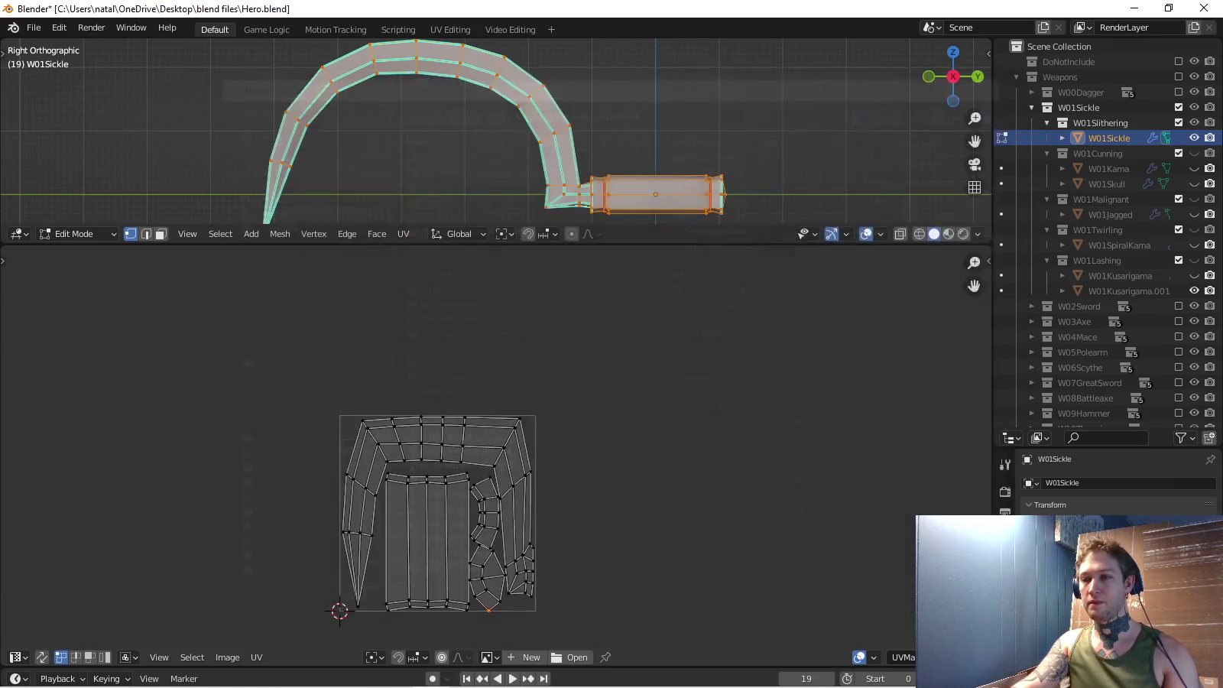
Switch to GIMP and open its File menu.
mouse_move(393, 684)
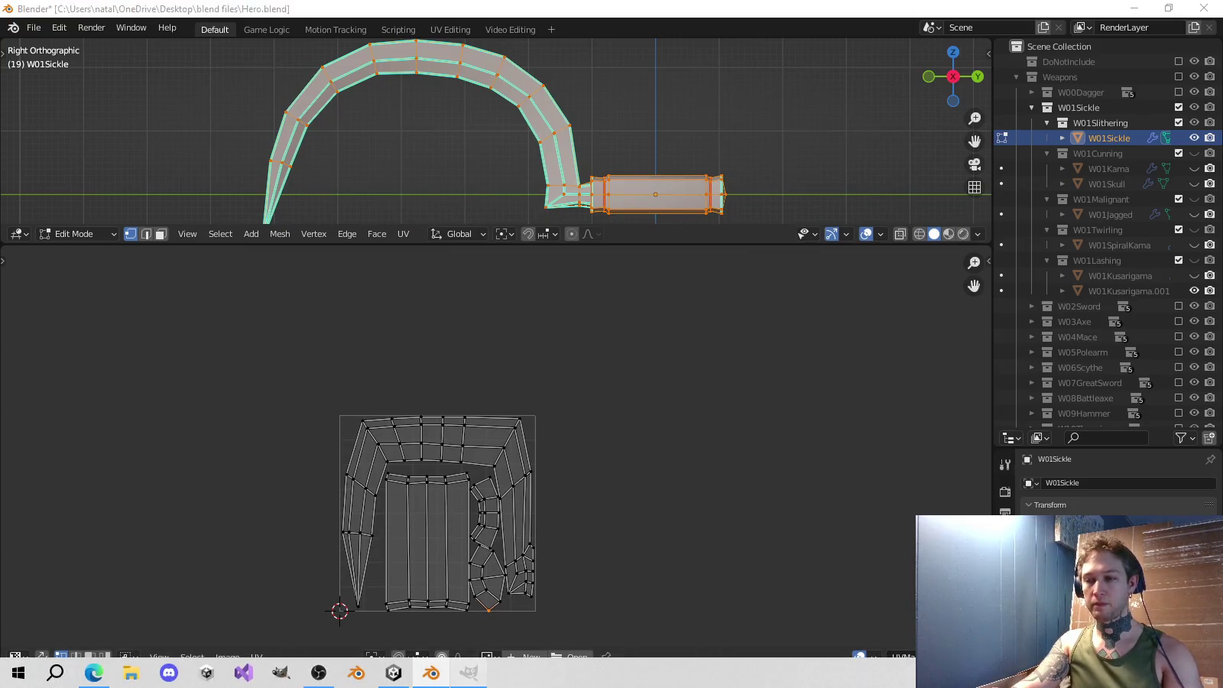
left_click(469, 673)
left_click(12, 28)
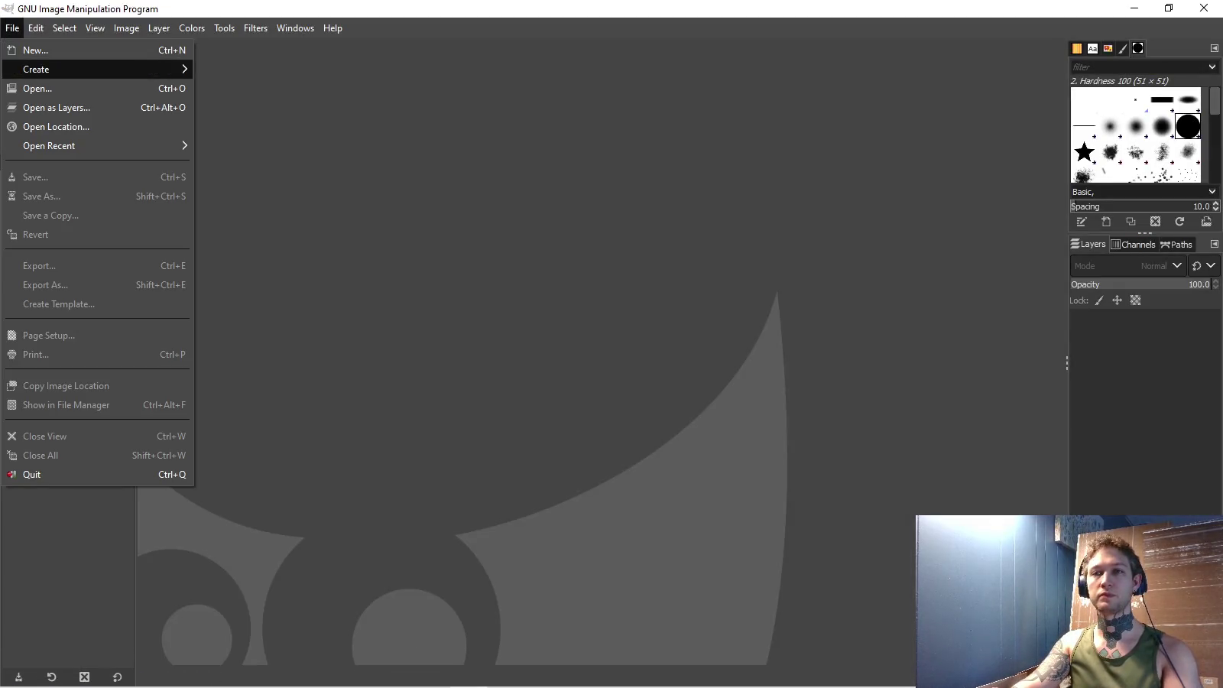
Open W01Sickle.png from the Desktop folder in GIMP.
left_click(38, 88)
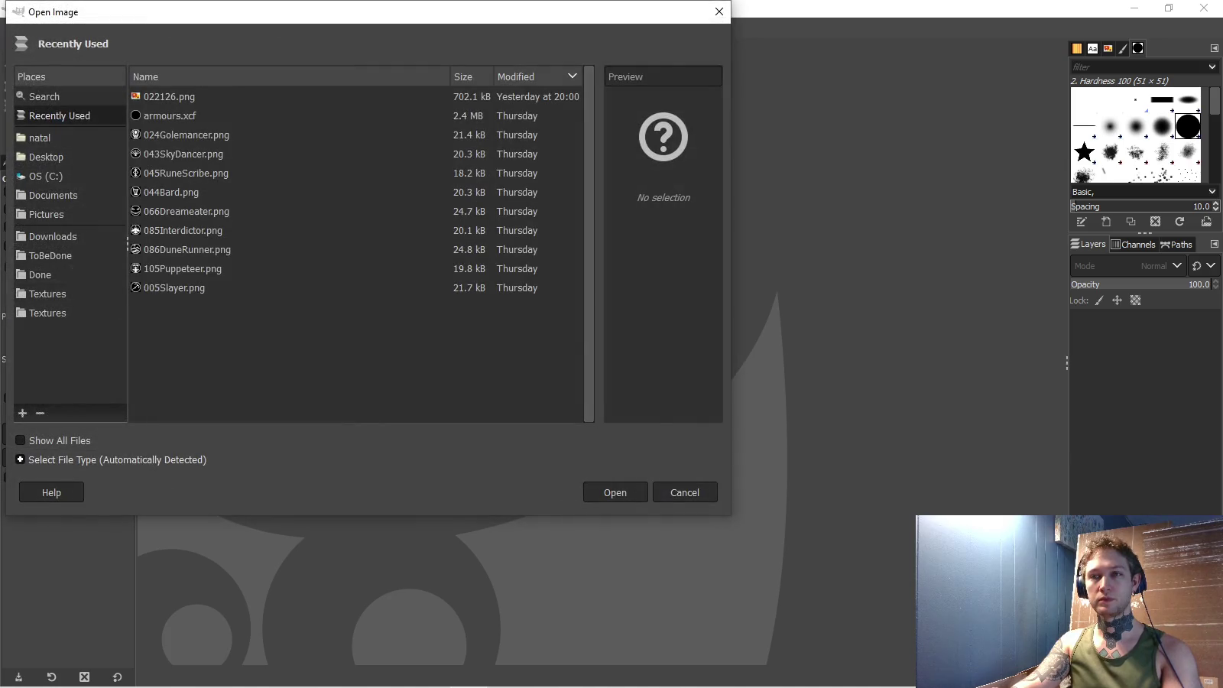
left_click(46, 157)
scroll(362, 252, "down", 3)
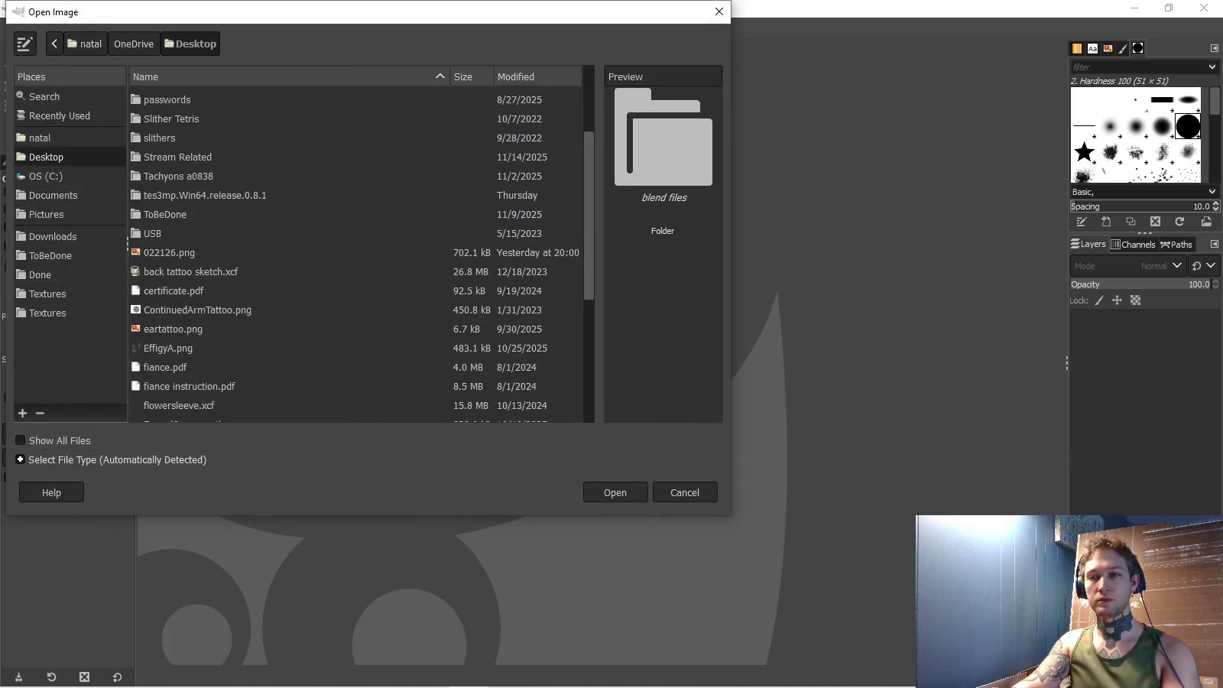
scroll(362, 252, "down", 4)
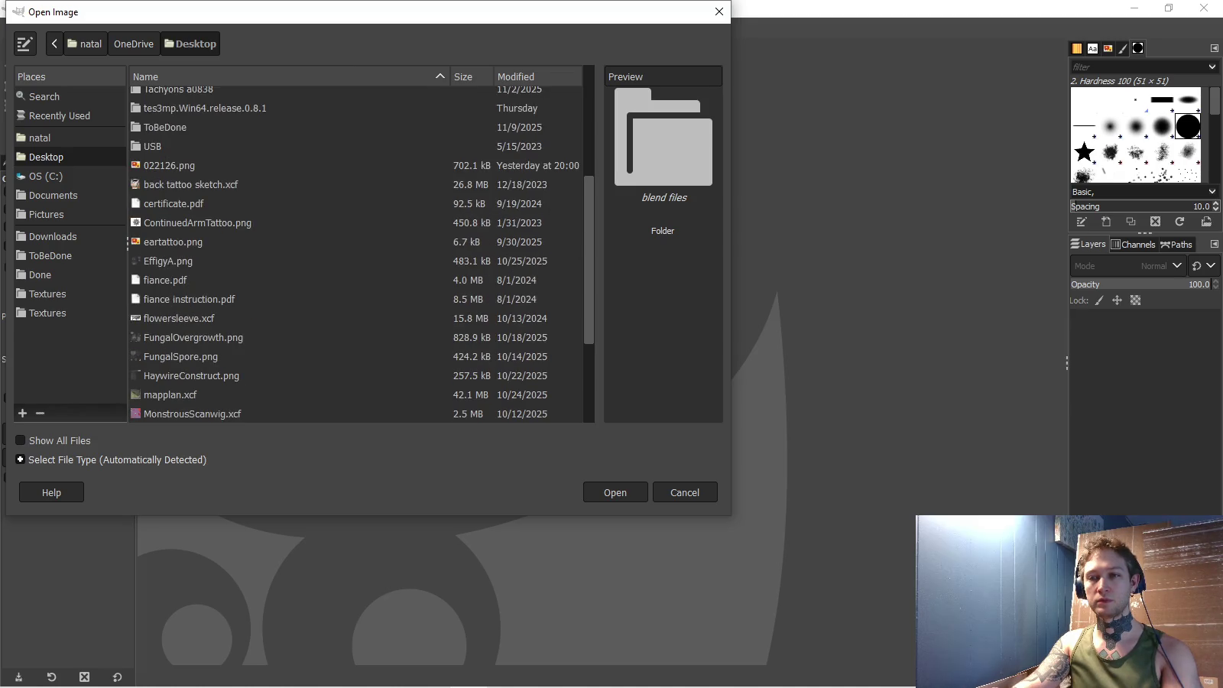
scroll(362, 253, "down", 2)
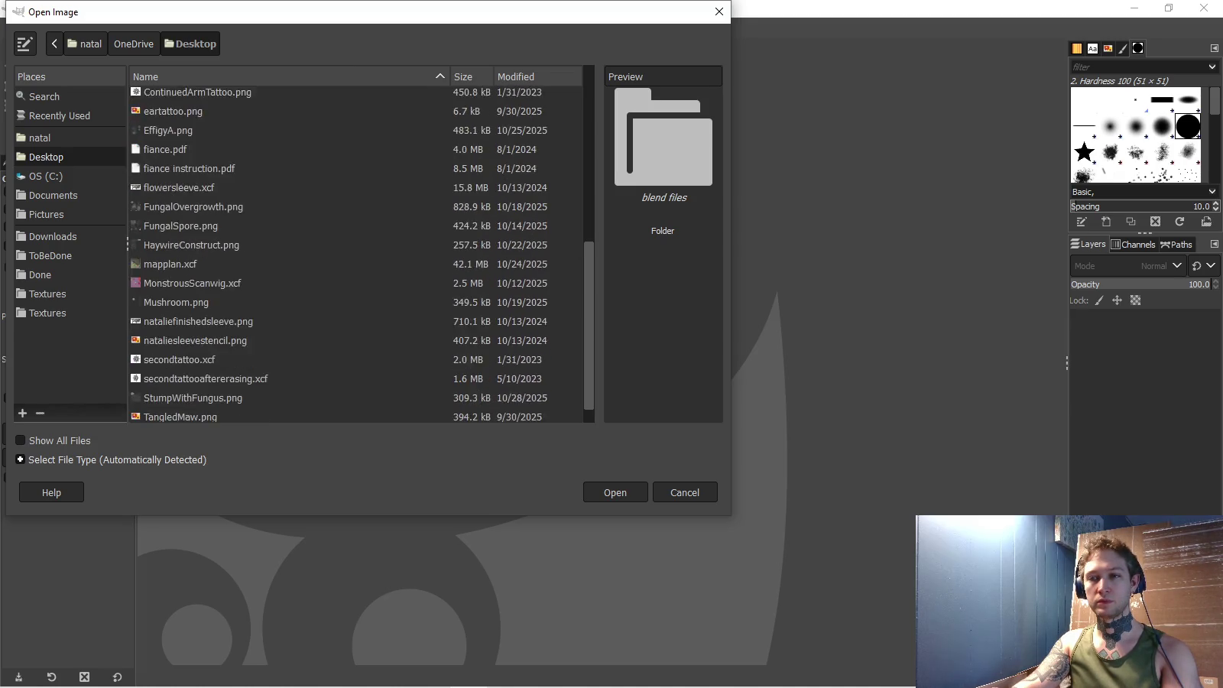
double_click(176, 413)
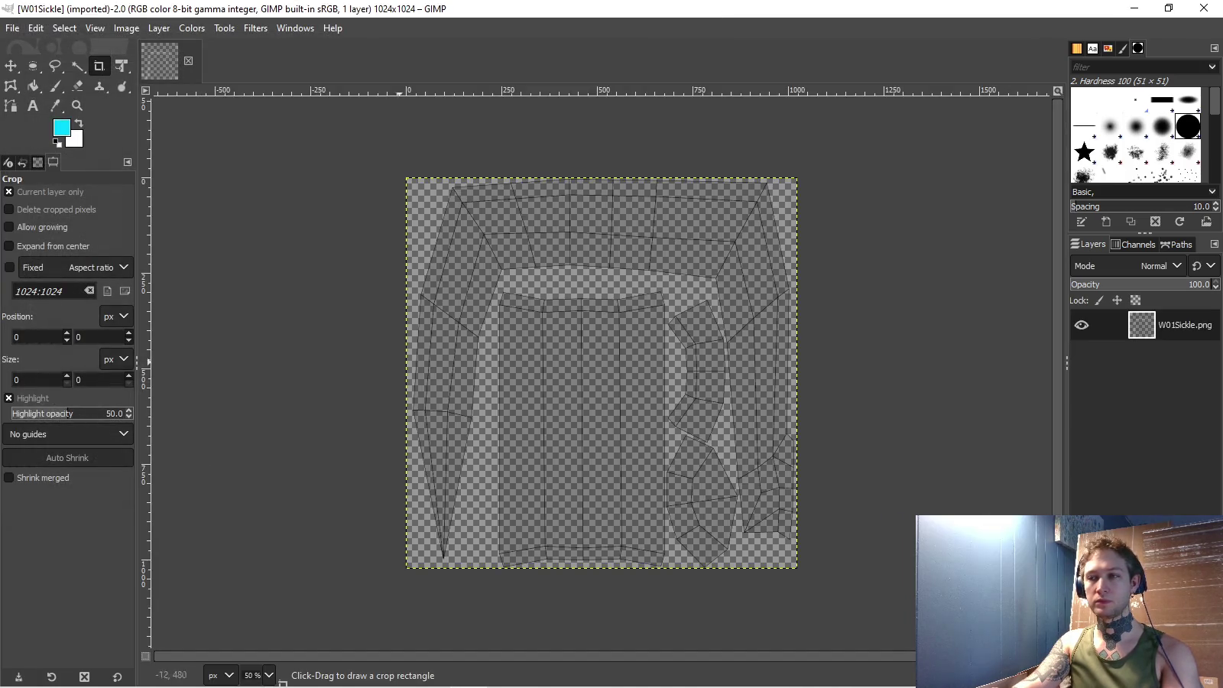
Add a new empty layer to the W01Sickle.png image.
right_click(1082, 325)
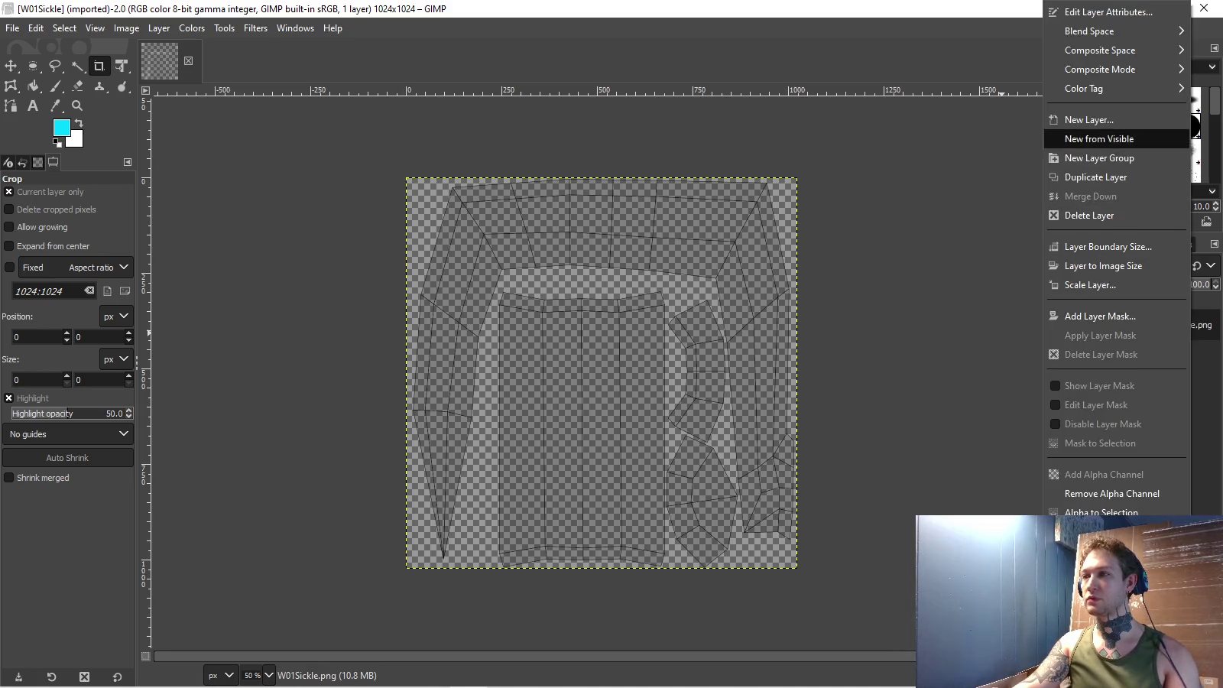
left_click(1089, 119)
left_click(860, 383)
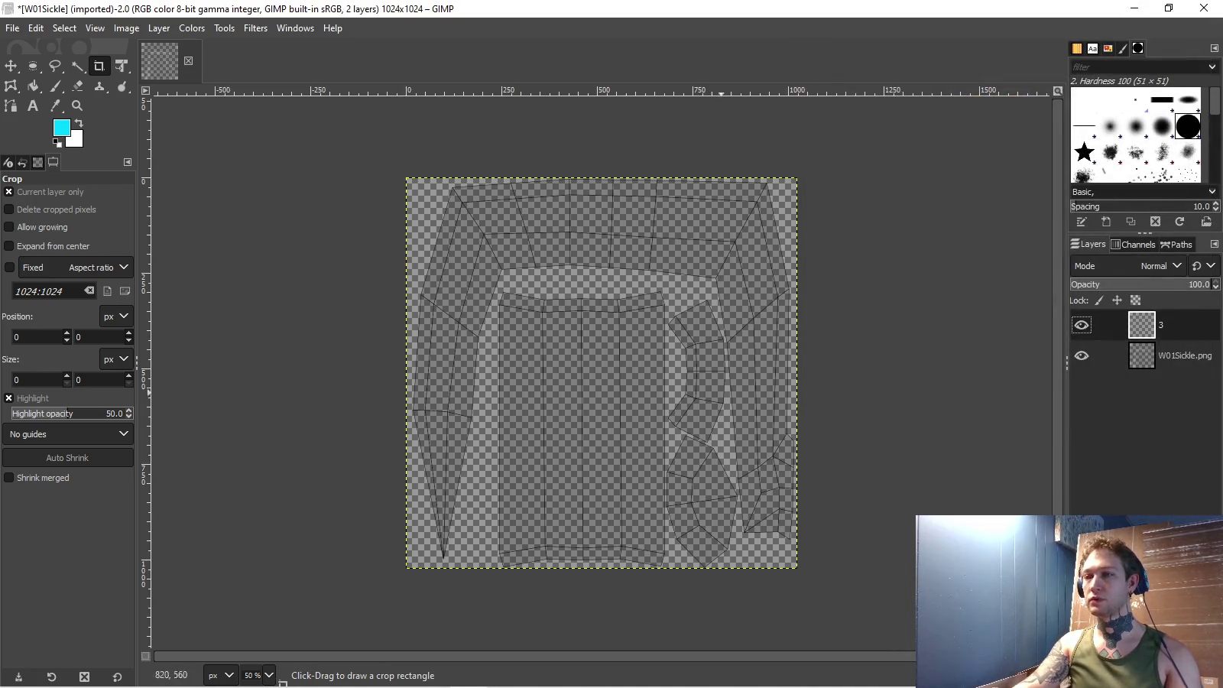
Fill the new layer with red and move it beneath the W01Sickle.png layer.
left_click(62, 126)
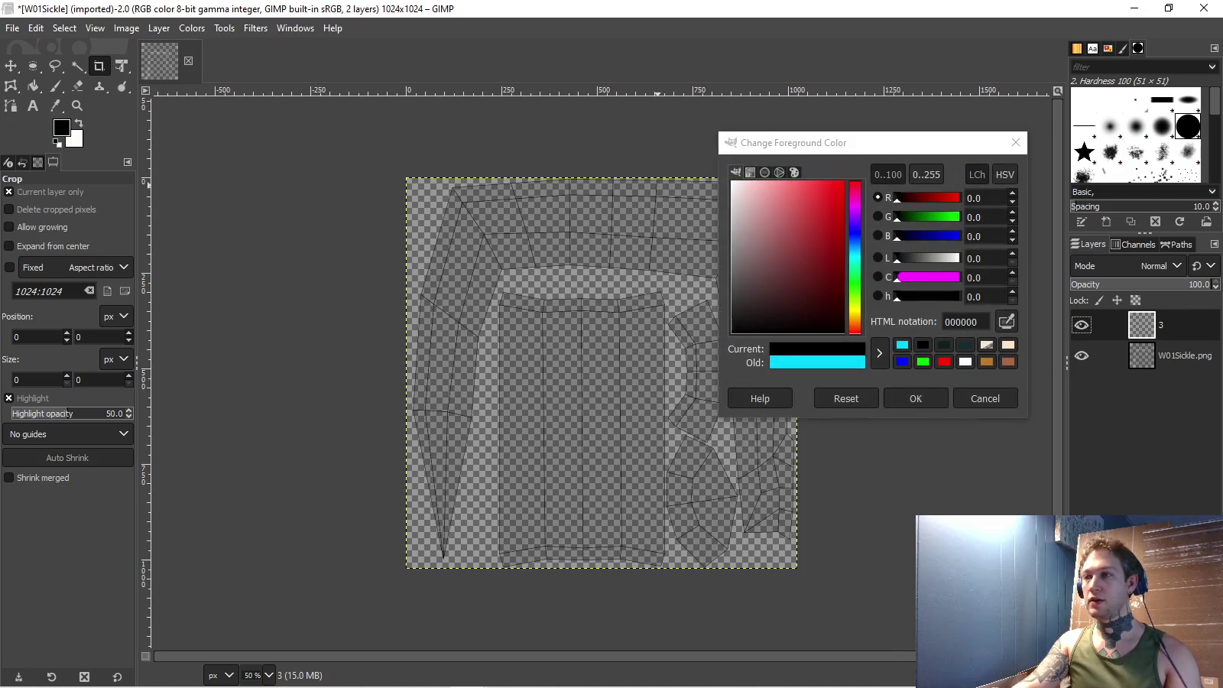
left_click(944, 361)
left_click(916, 398)
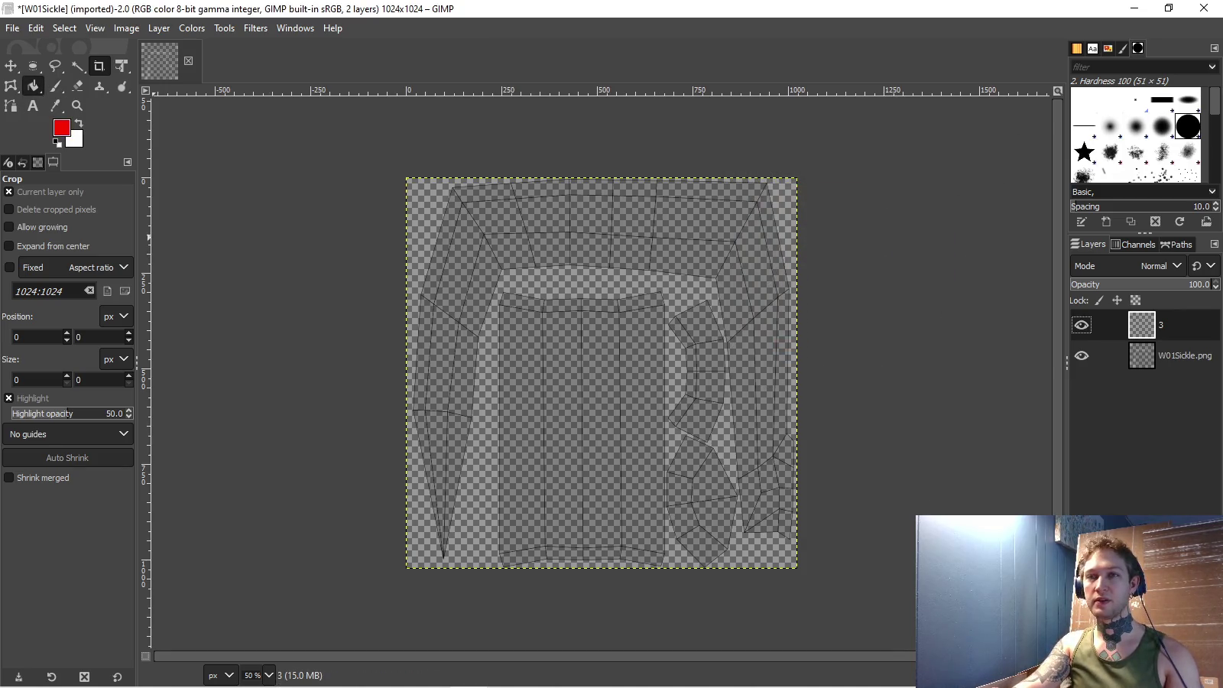
left_click(33, 86)
left_click(652, 386)
mouse_move(1177, 327)
left_mouse_down()
mouse_move(1208, 381)
mouse_move(1181, 367)
left_mouse_up()
Reset the canvas view rotation to 0 degrees.
left_click_drag(700, 378, 711, 428)
left_click(291, 675)
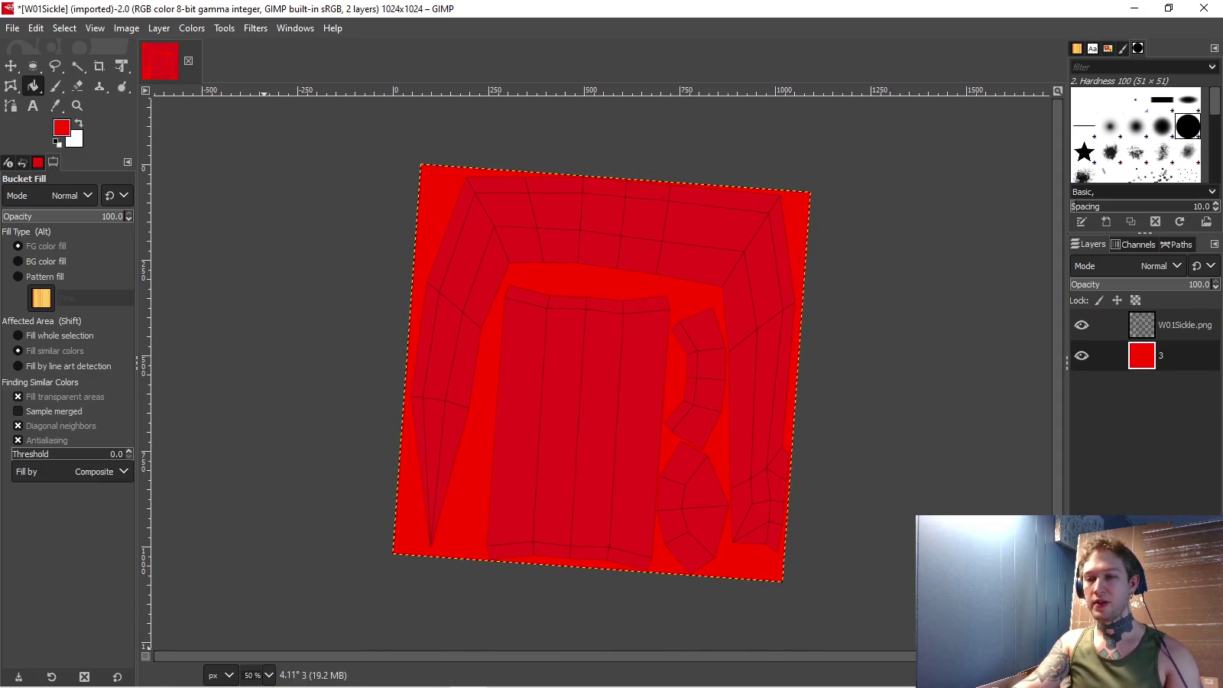
left_click(393, 663)
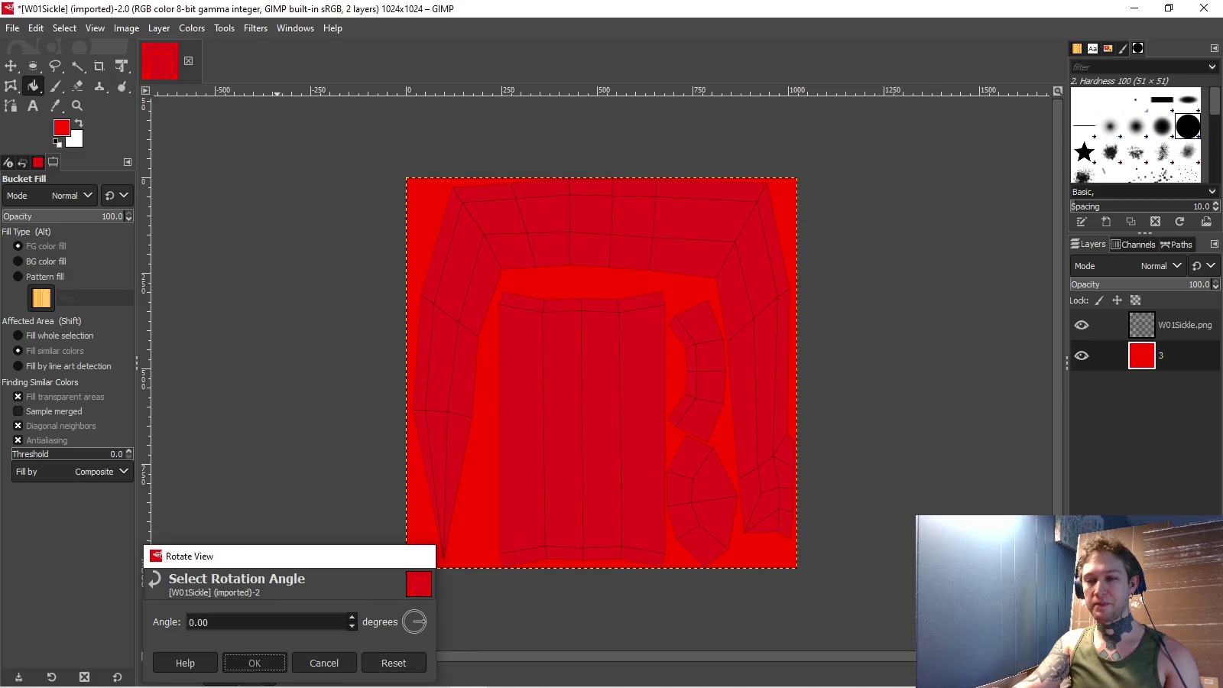
left_click(254, 662)
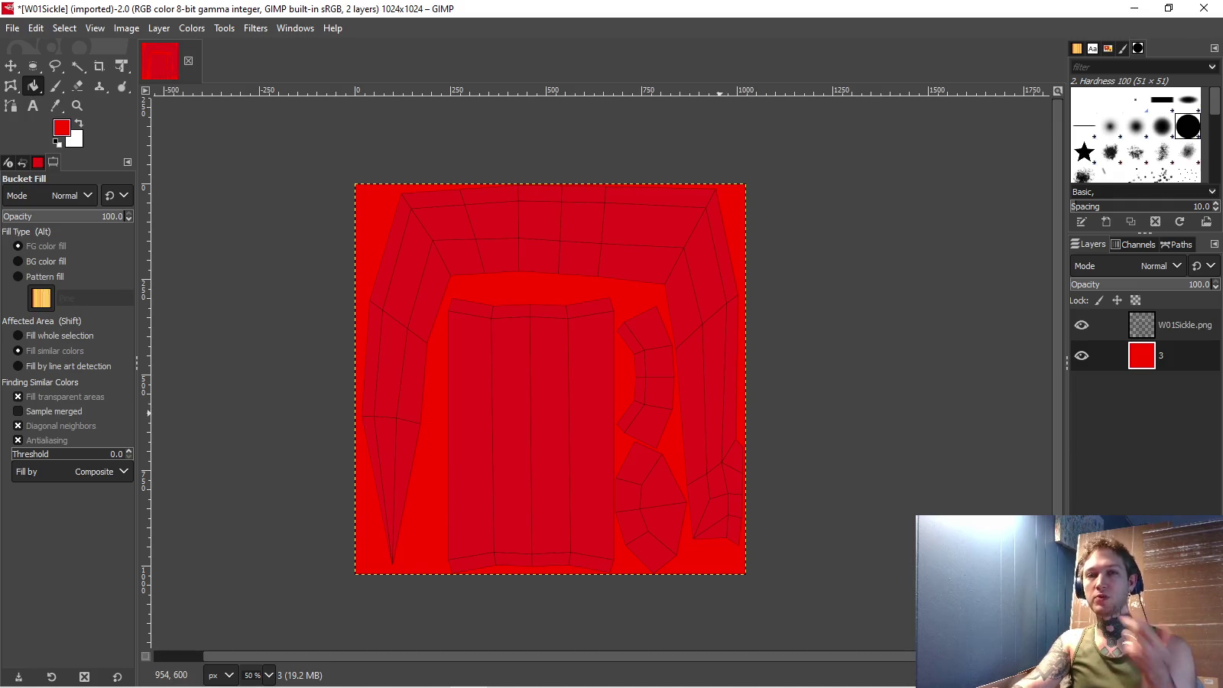
mouse_move(393, 683)
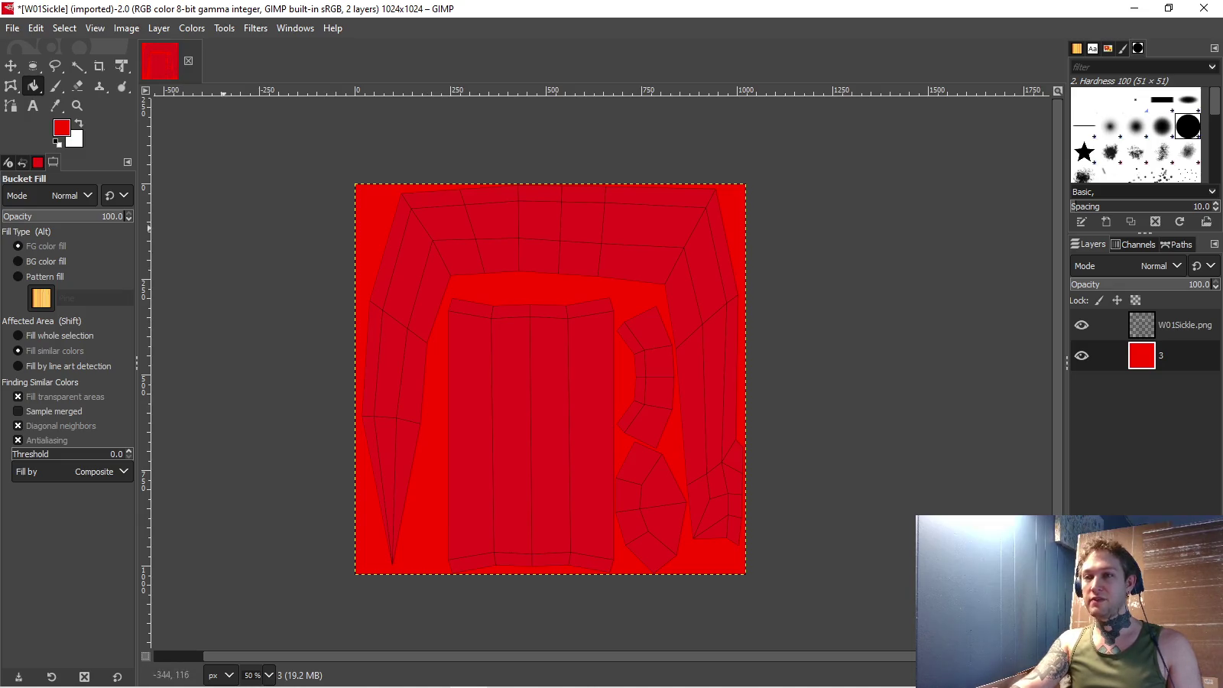
key("d")
key("p")
mouse_move(393, 284)
left_mouse_down()
mouse_move(586, 346)
mouse_move(411, 262)
left_mouse_up()
key("ctrl+z")
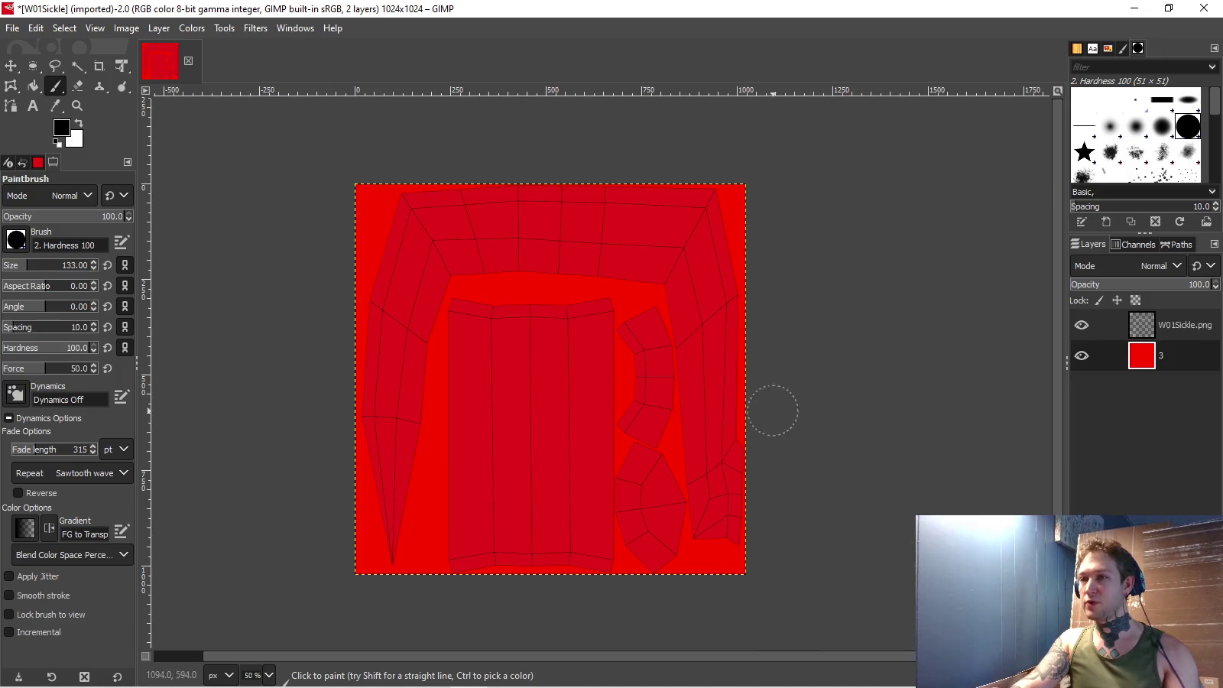
Set GIMP's foreground colour to pure green 00ff00, then switch to the Unity editor.
double_click(1081, 356)
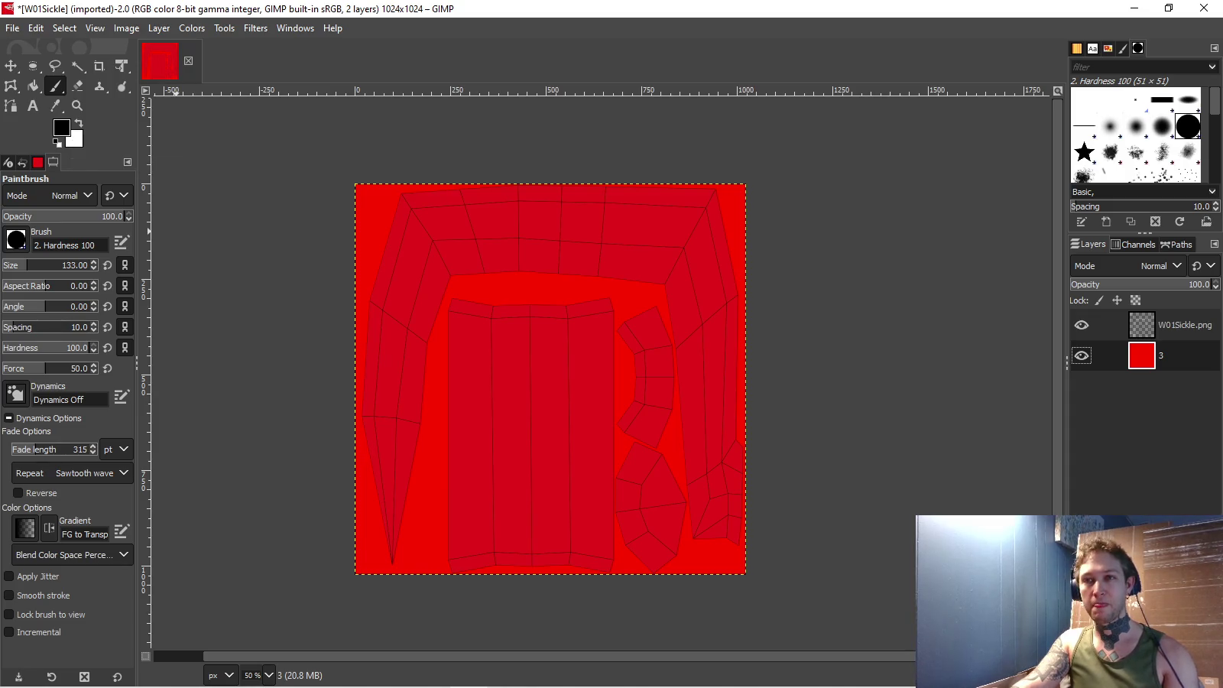
left_click(61, 127)
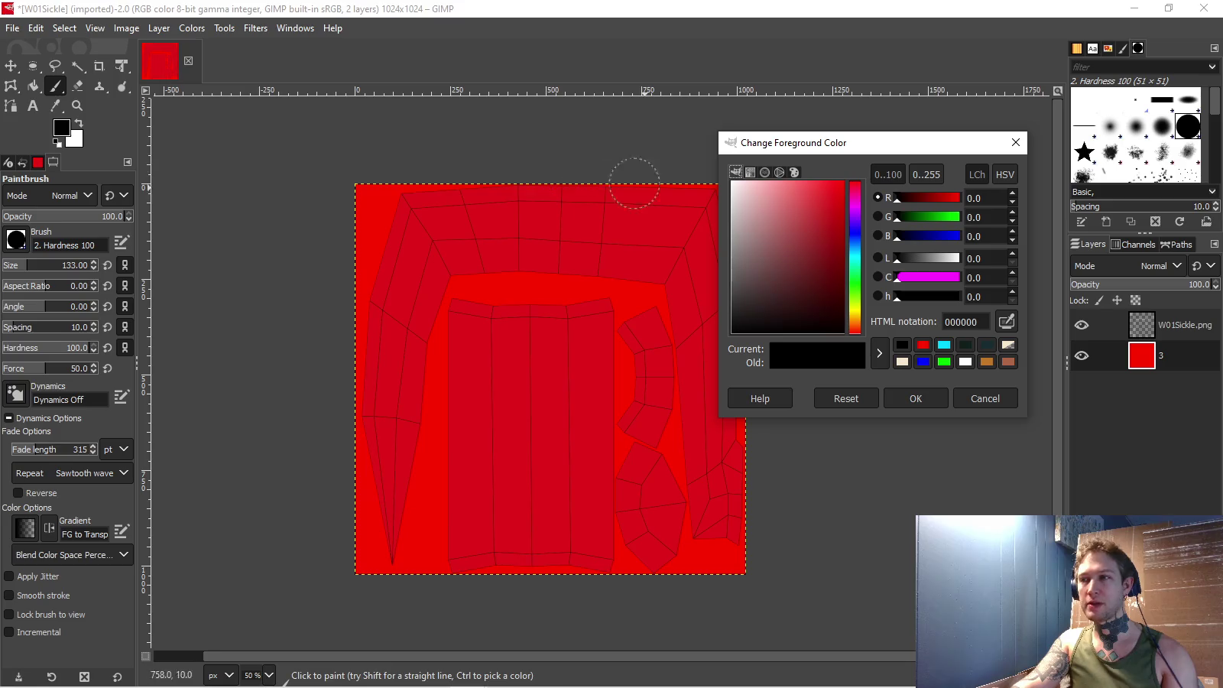
left_click(943, 361)
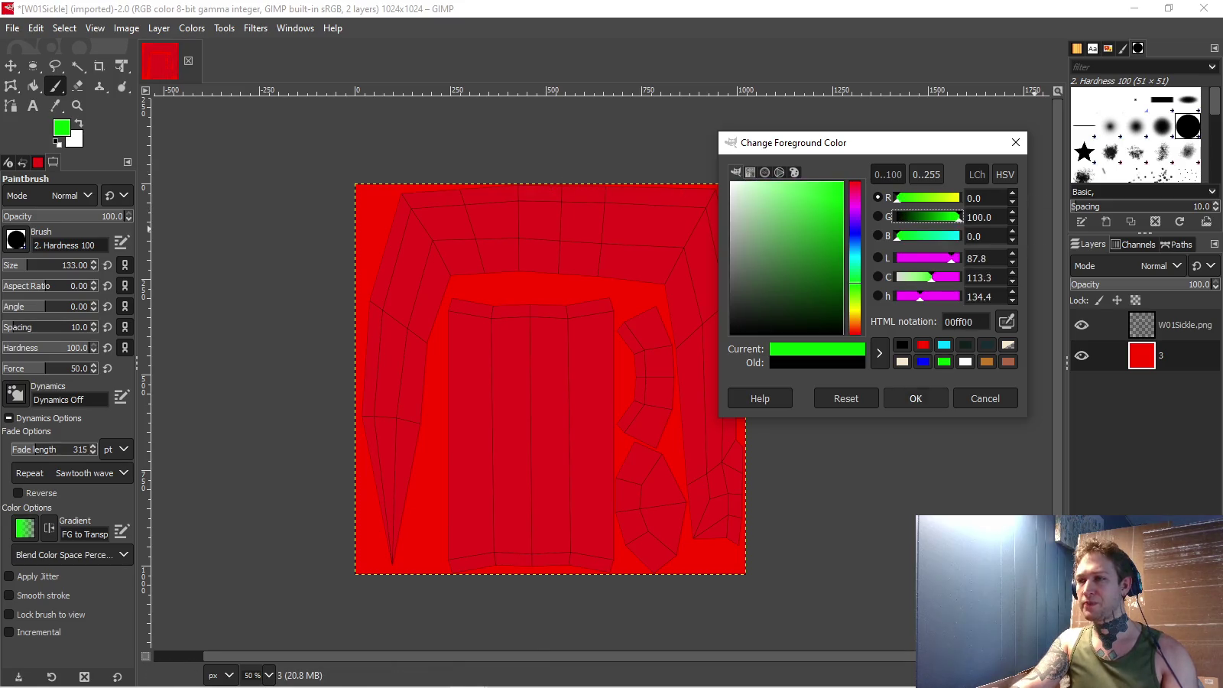
left_click(915, 398)
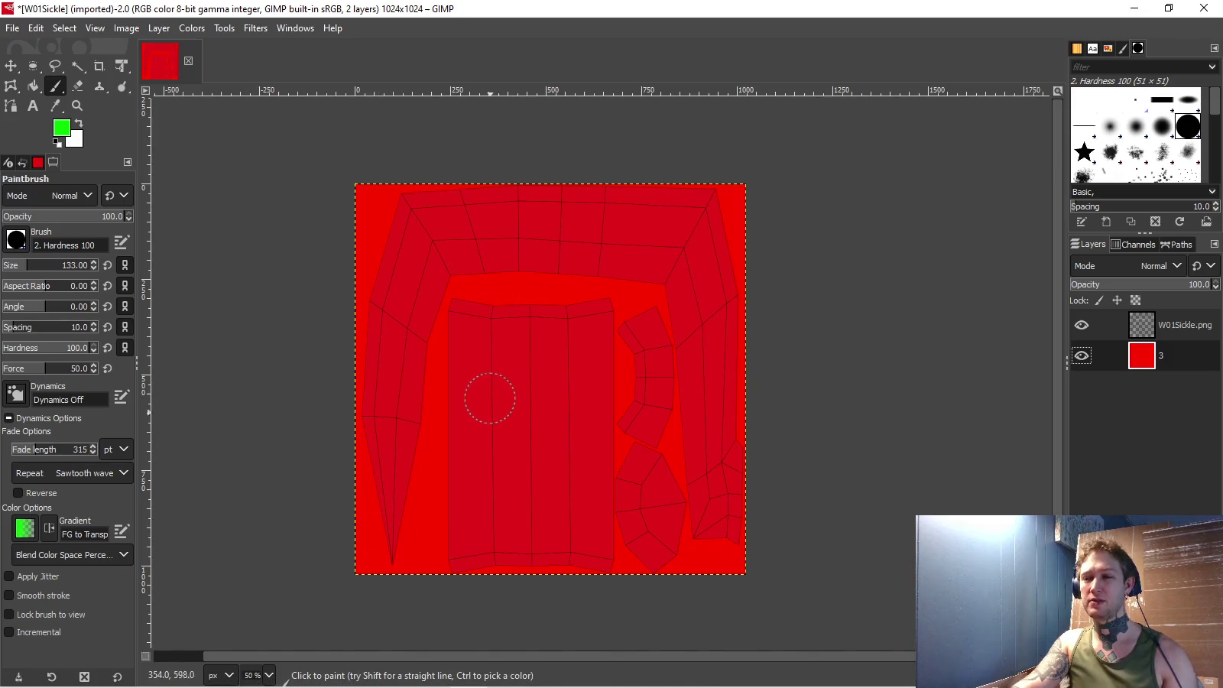
left_click(394, 673)
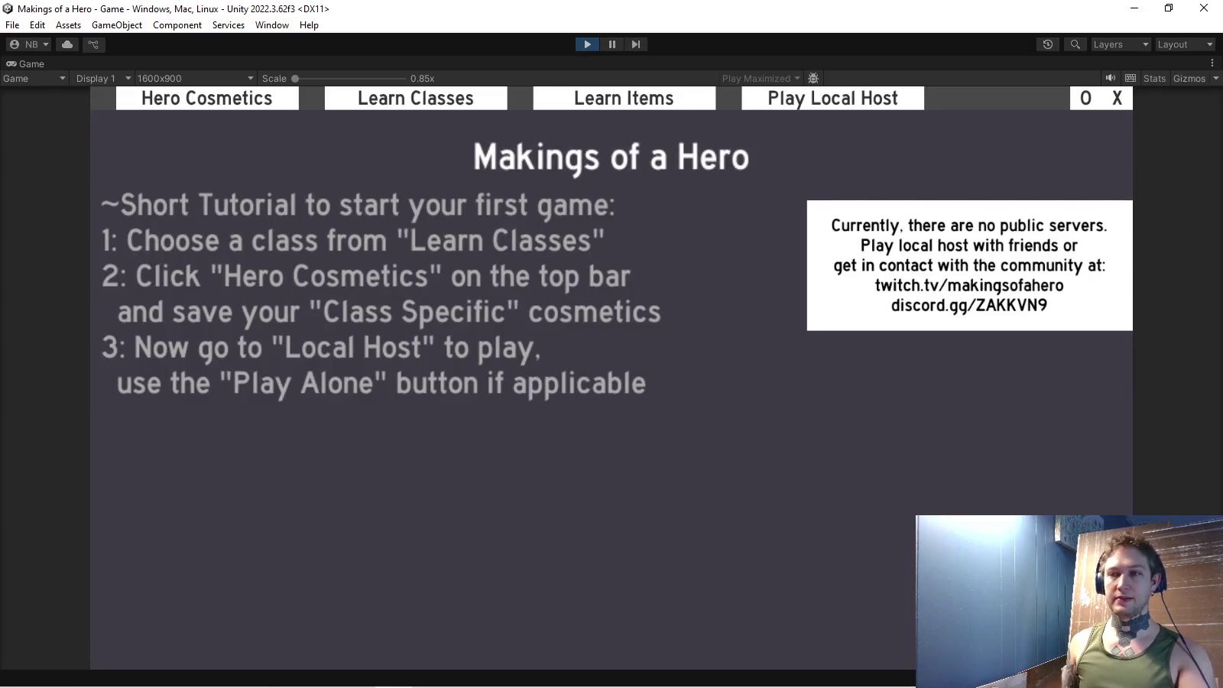
In Hero Cosmetics, preview several weapons including the axe and mace, ending on the battleaxe.
left_click(206, 98)
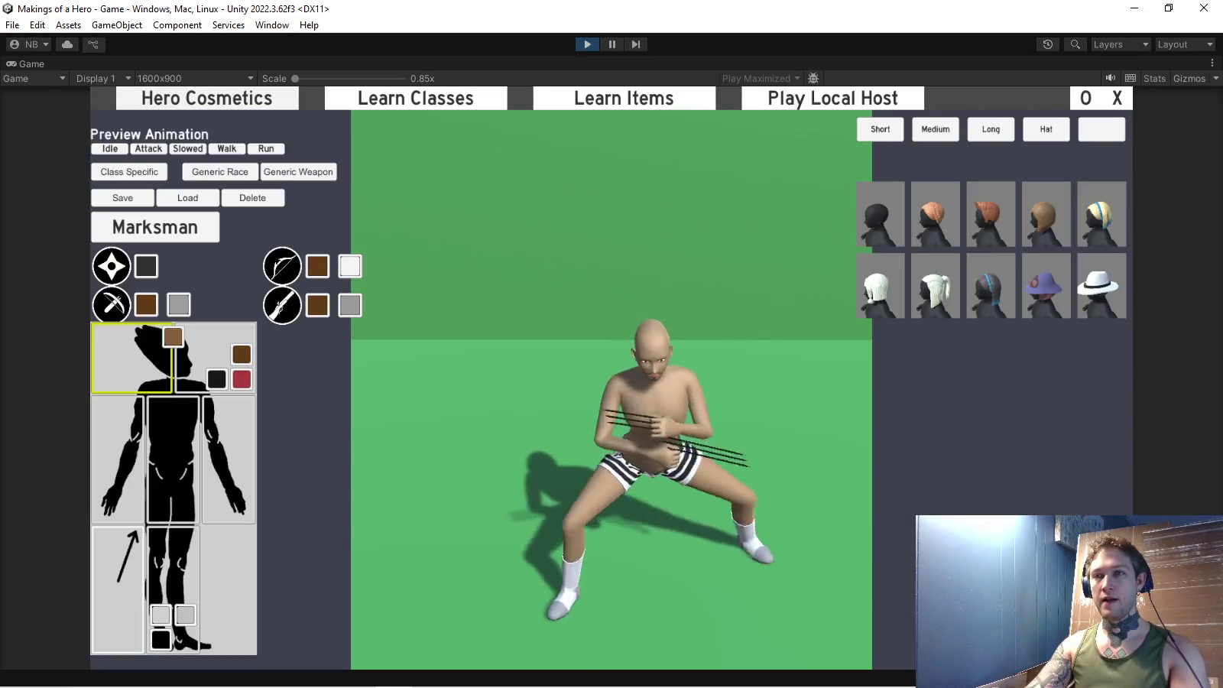
left_click(298, 171)
left_click(116, 240)
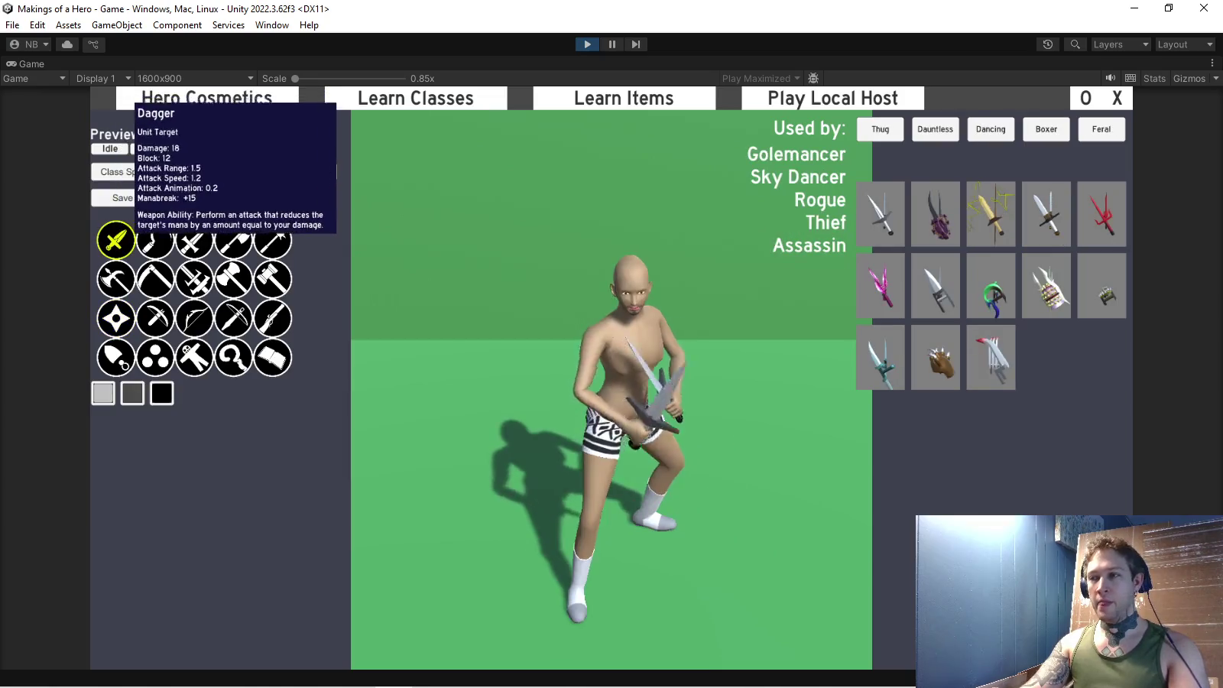
left_click(233, 240)
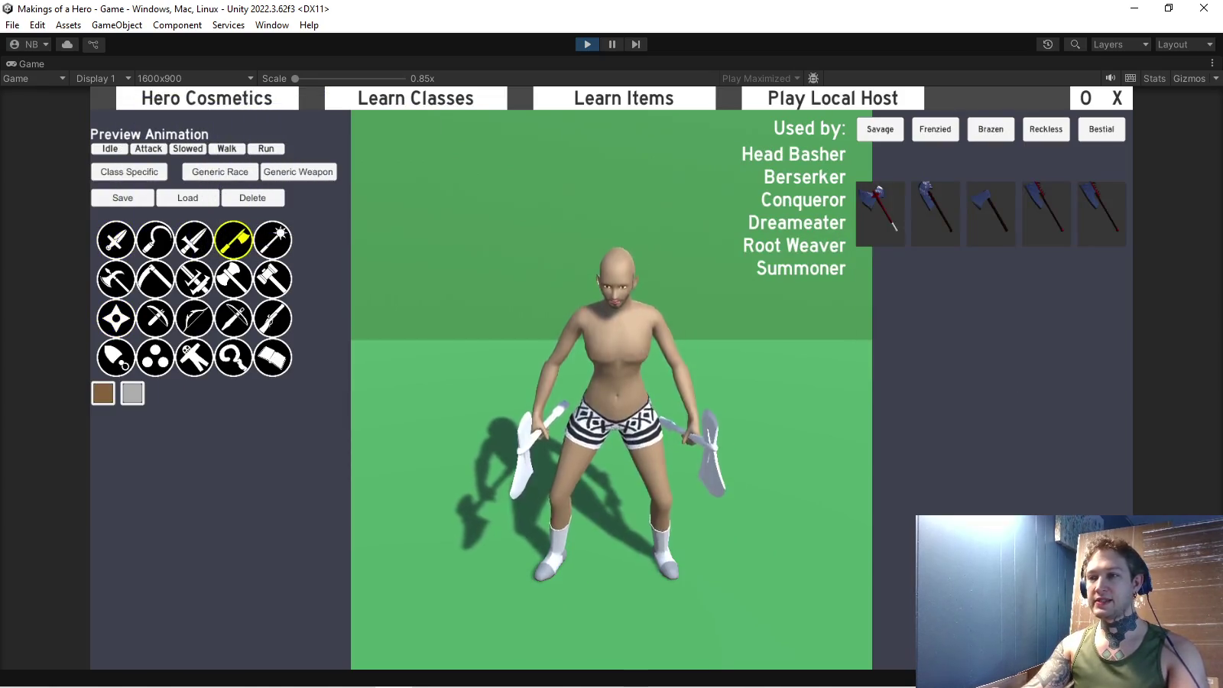
left_click(272, 240)
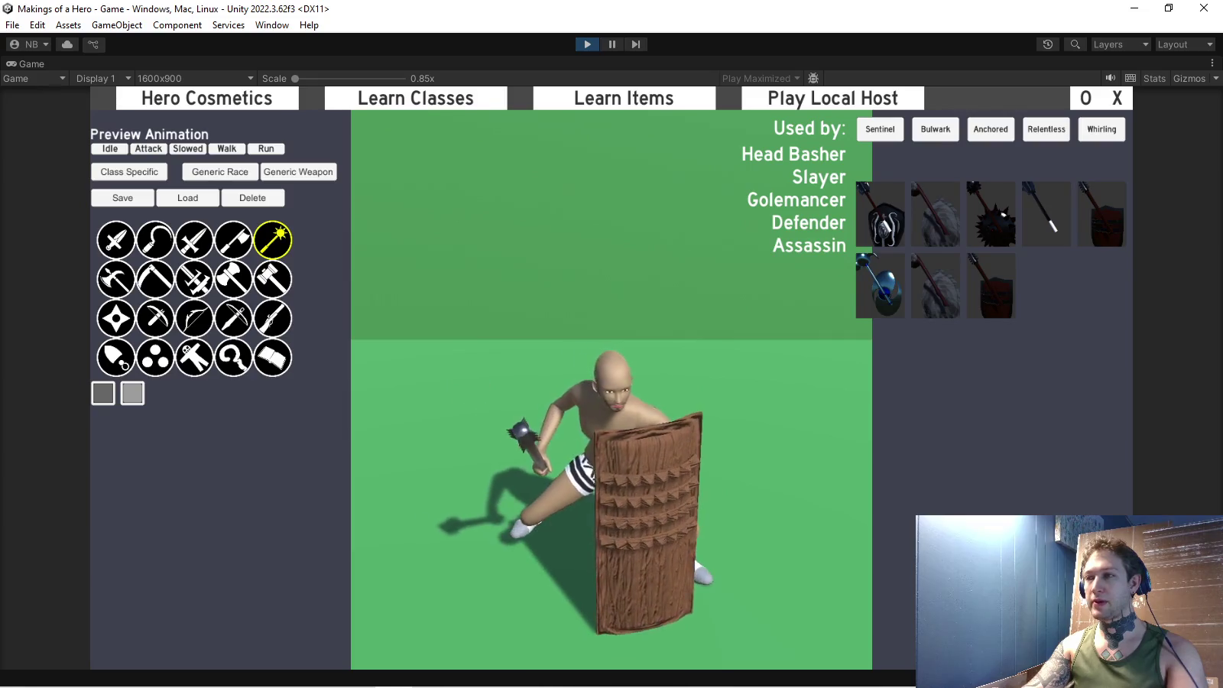
left_click(115, 279)
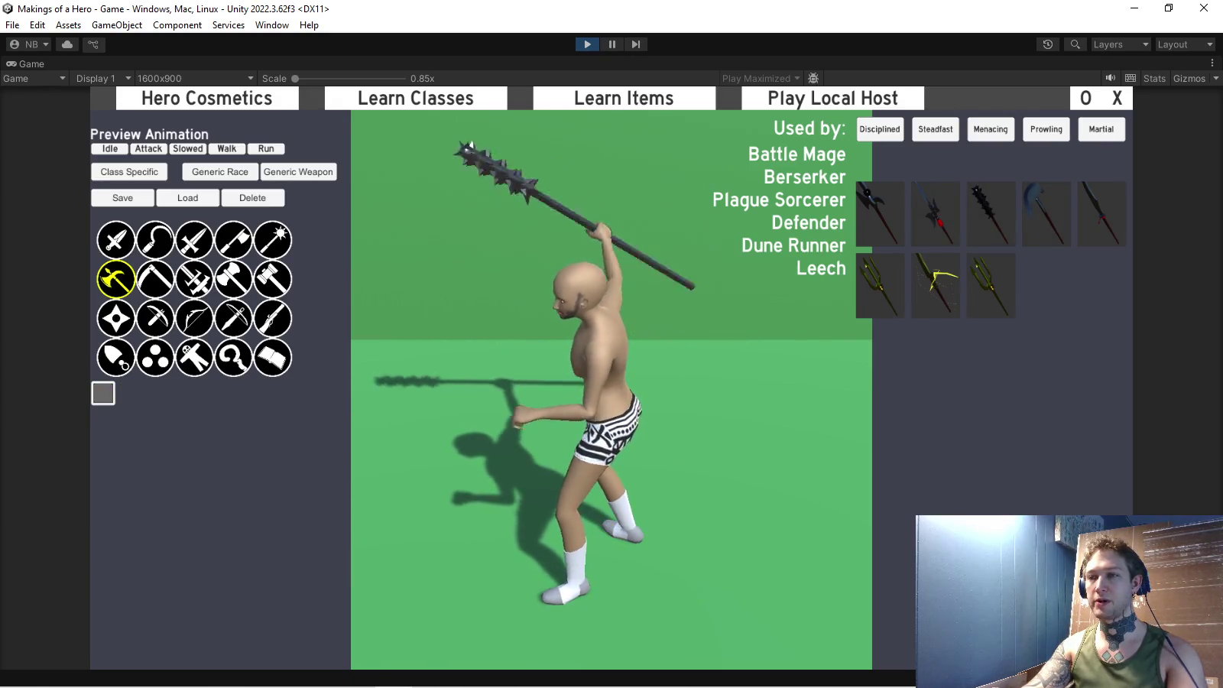
left_click(233, 279)
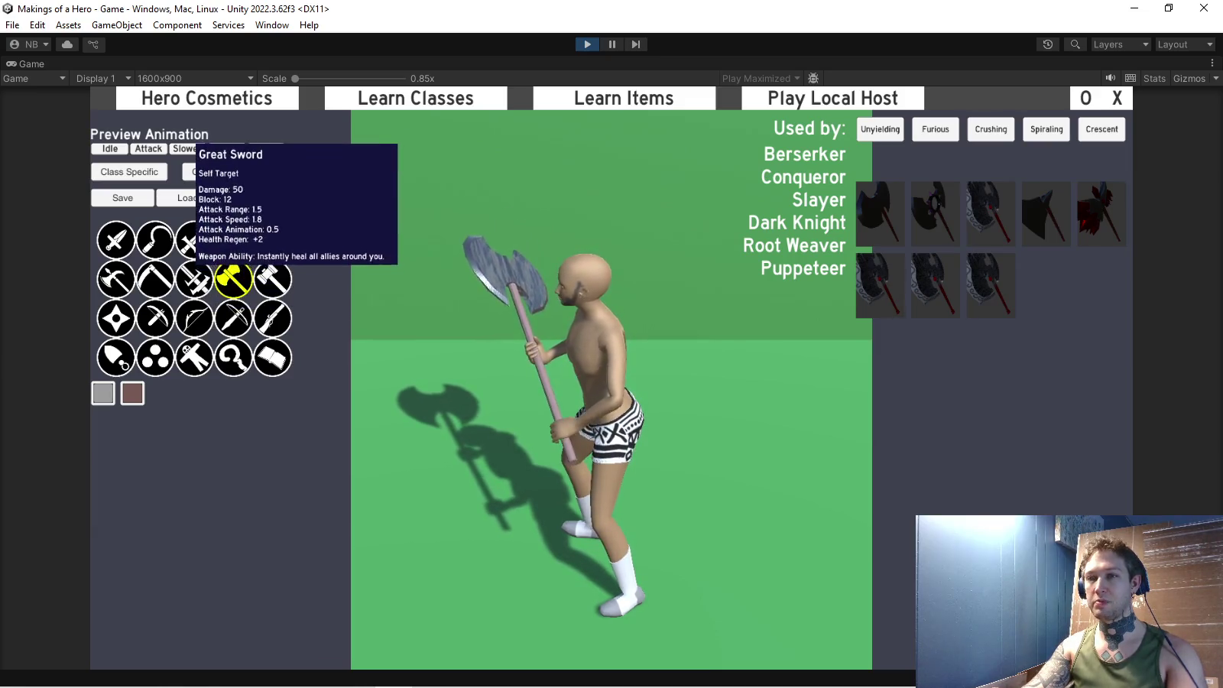
Preview the Scythe on the hero, then switch back to the Dagger and its skins.
mouse_move(272, 279)
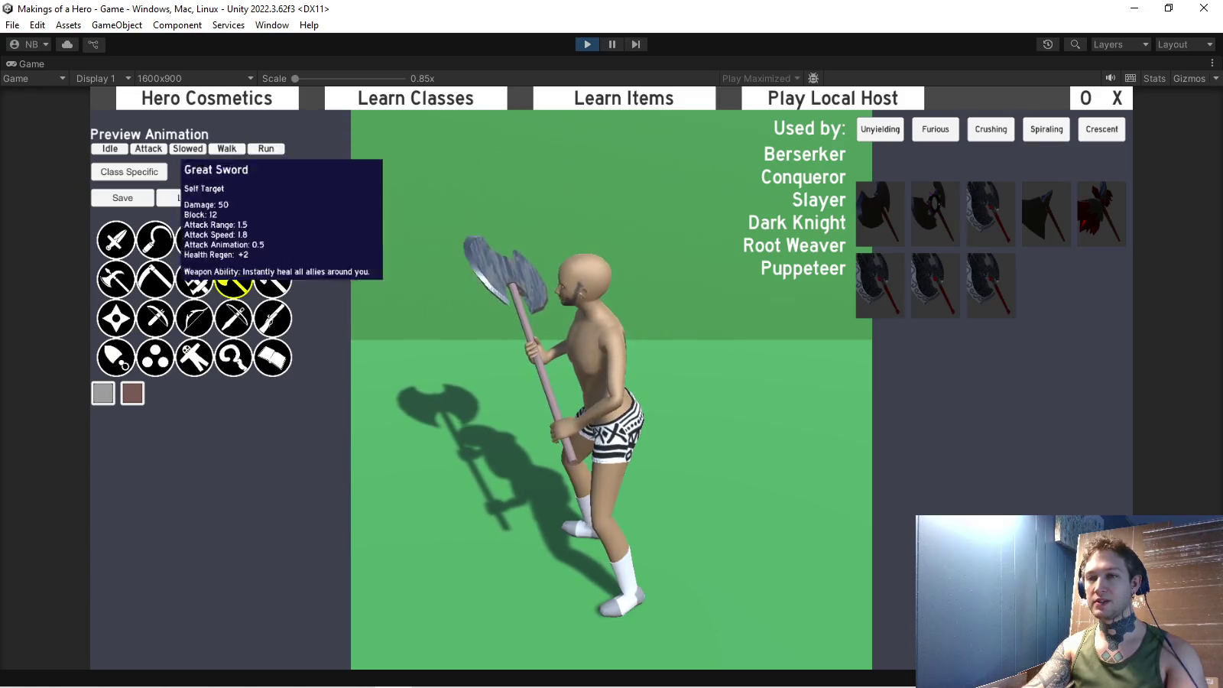
mouse_move(233, 240)
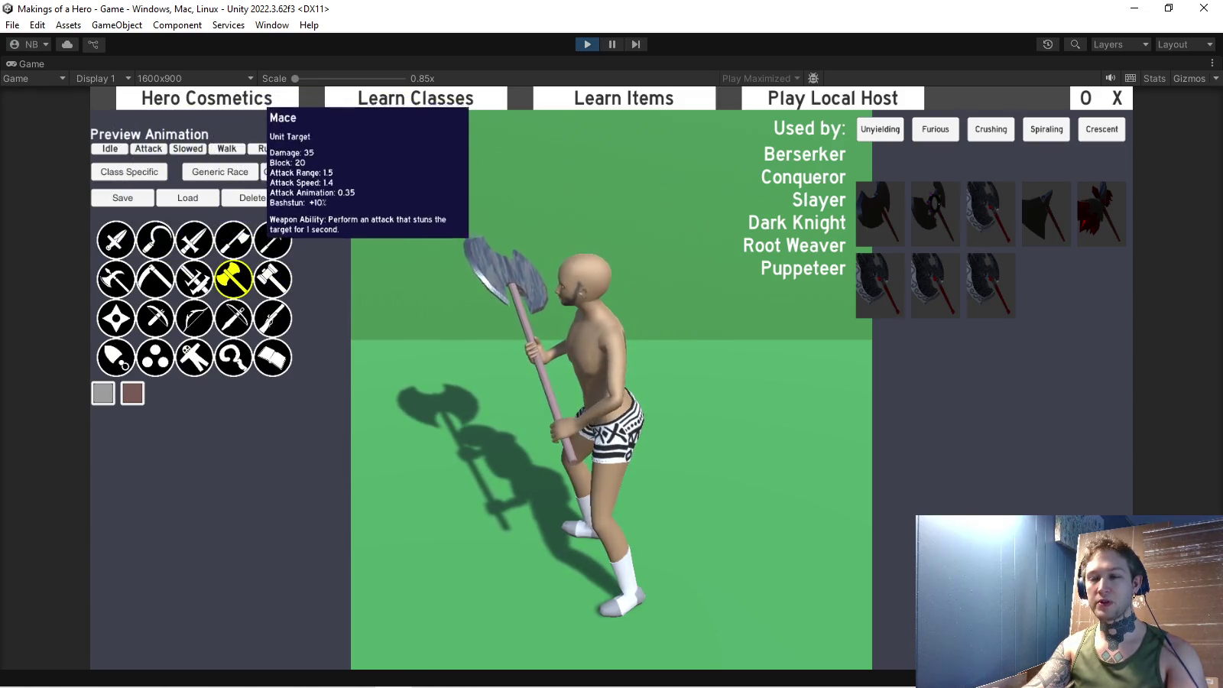
mouse_move(154, 240)
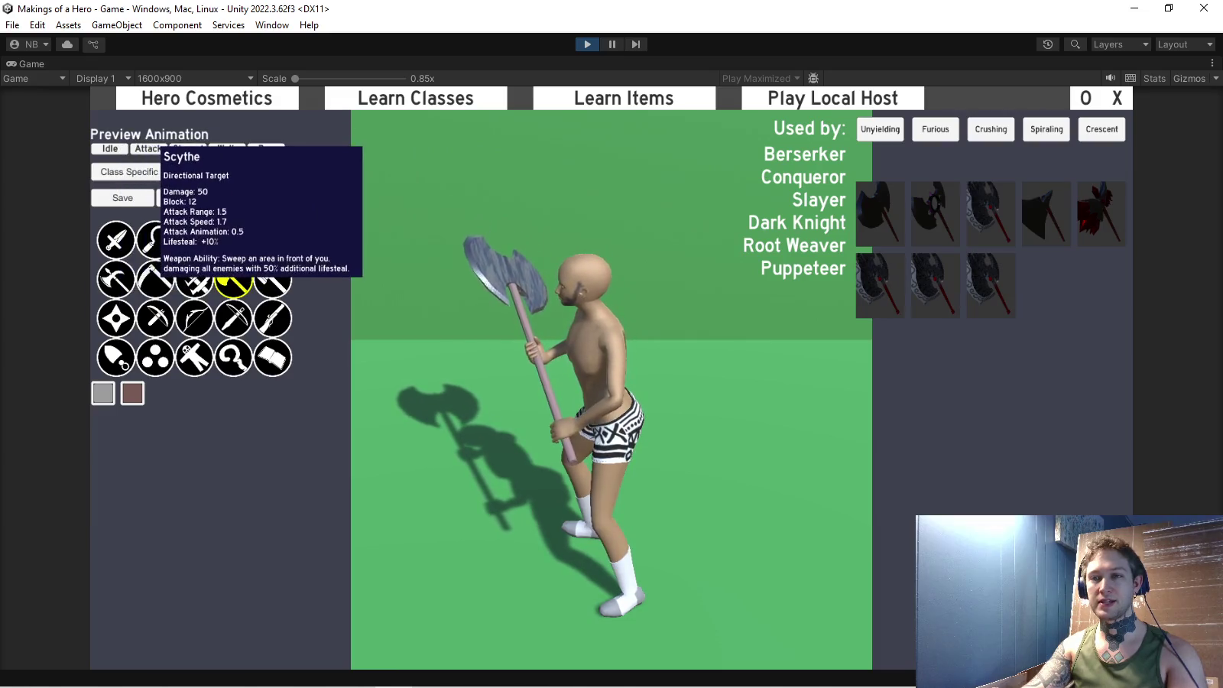
left_click(154, 279)
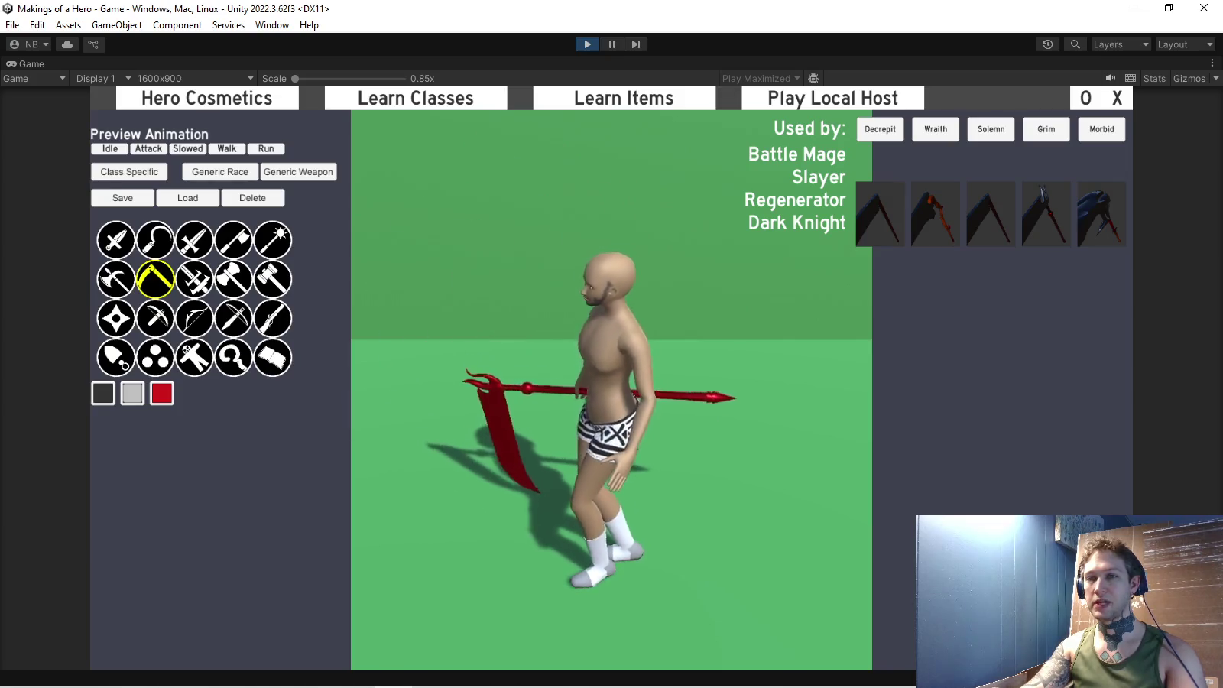
left_click(116, 240)
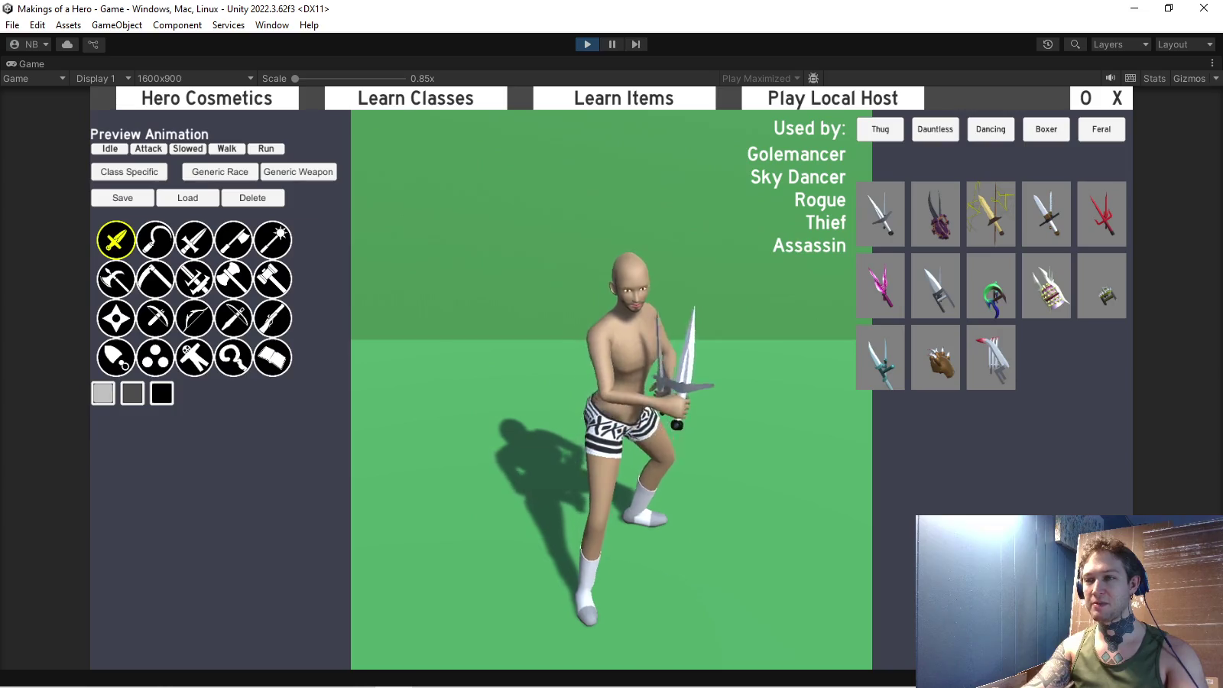
Set the dagger's first colour to red and apply the purple dagger skin.
mouse_move(156, 241)
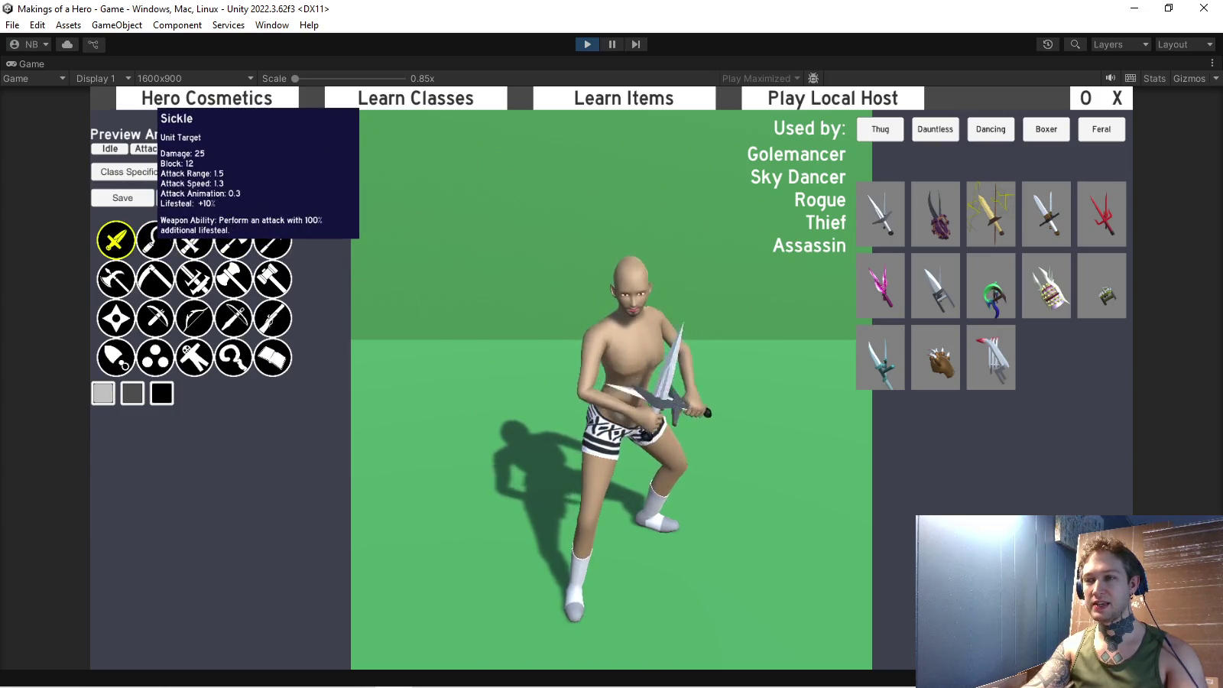
left_click(103, 392)
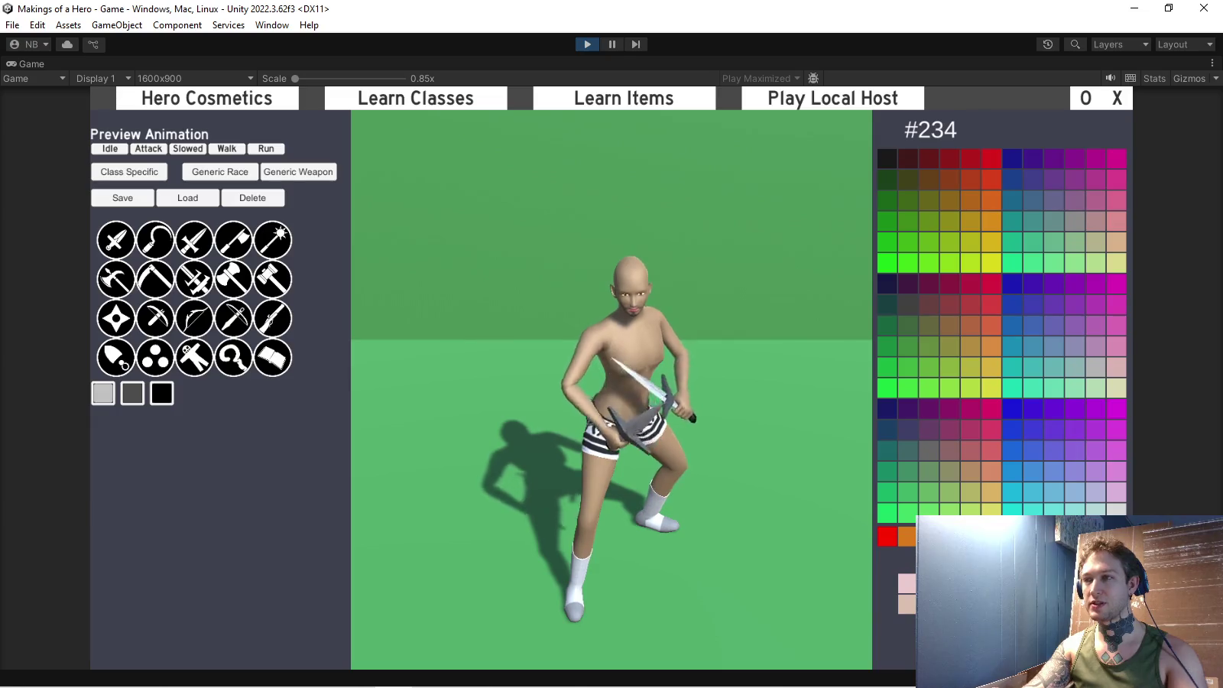
left_click(991, 158)
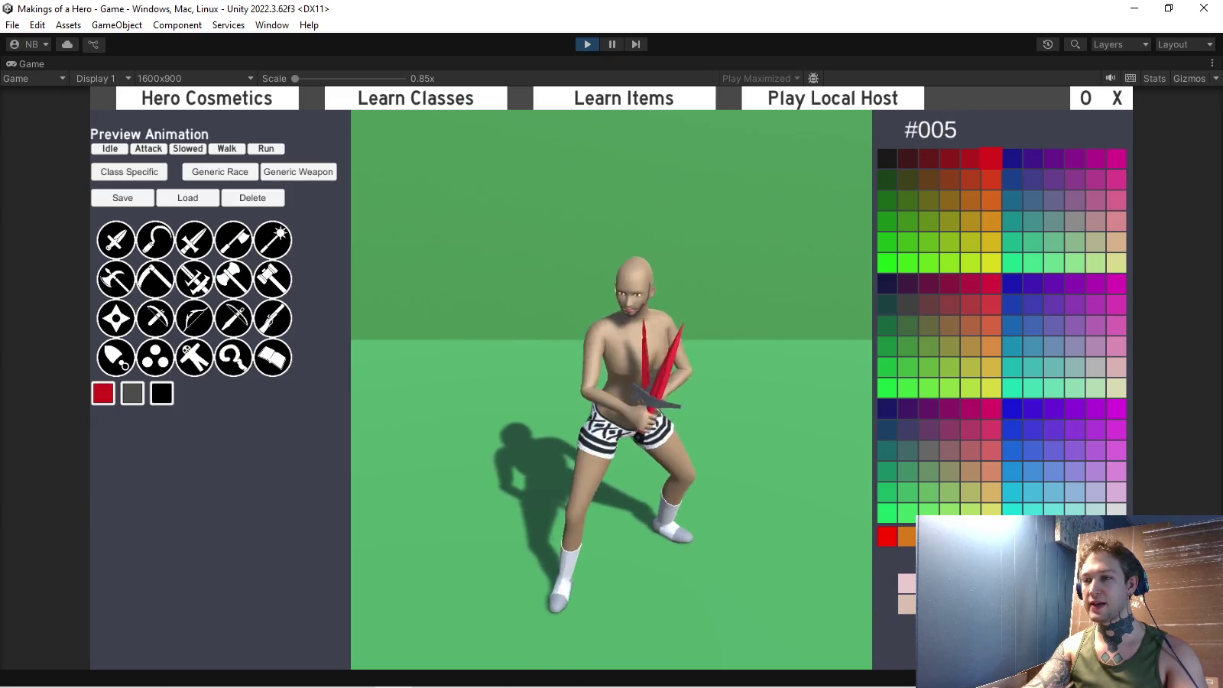
left_click(115, 240)
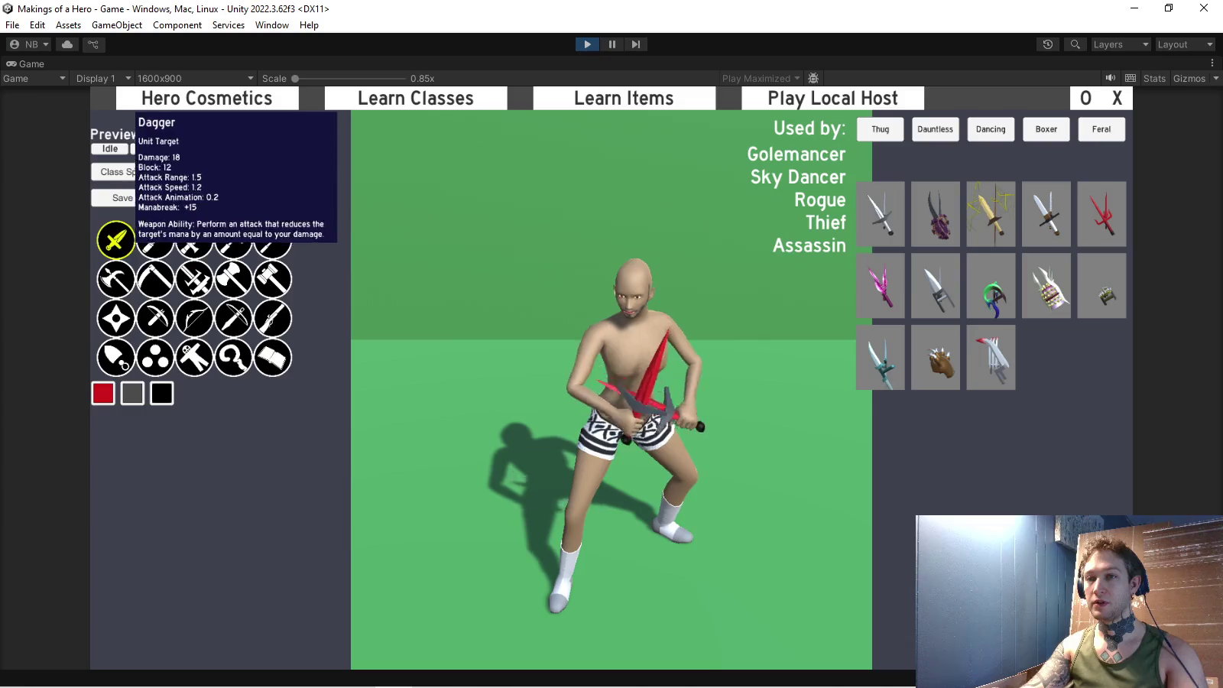
left_click(934, 213)
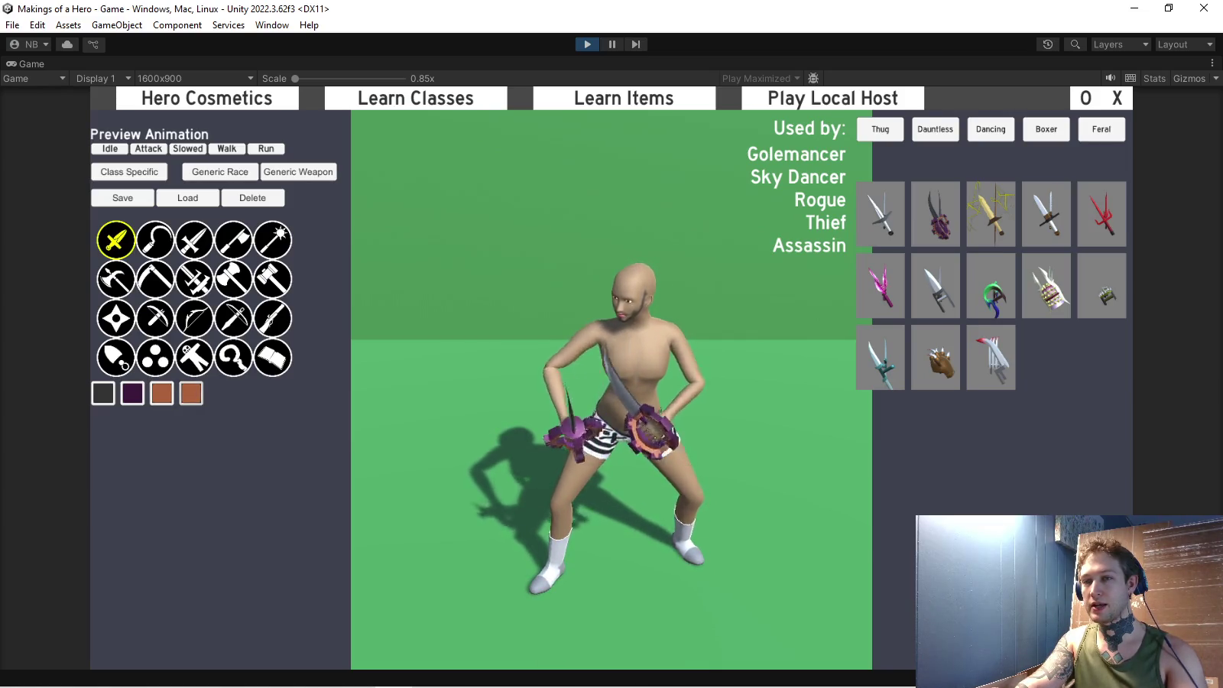
Change the dagger's fourth colour to a light shade and reopen the dagger skins.
left_click(191, 392)
left_click(887, 158)
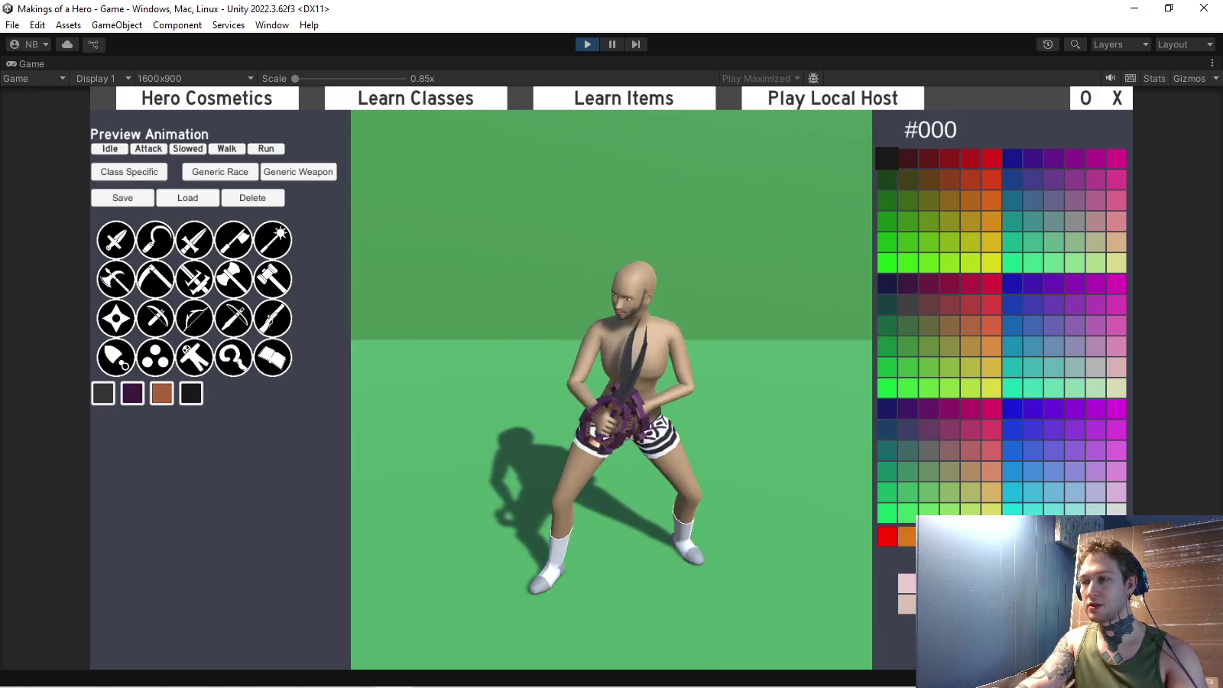
left_click(1032, 554)
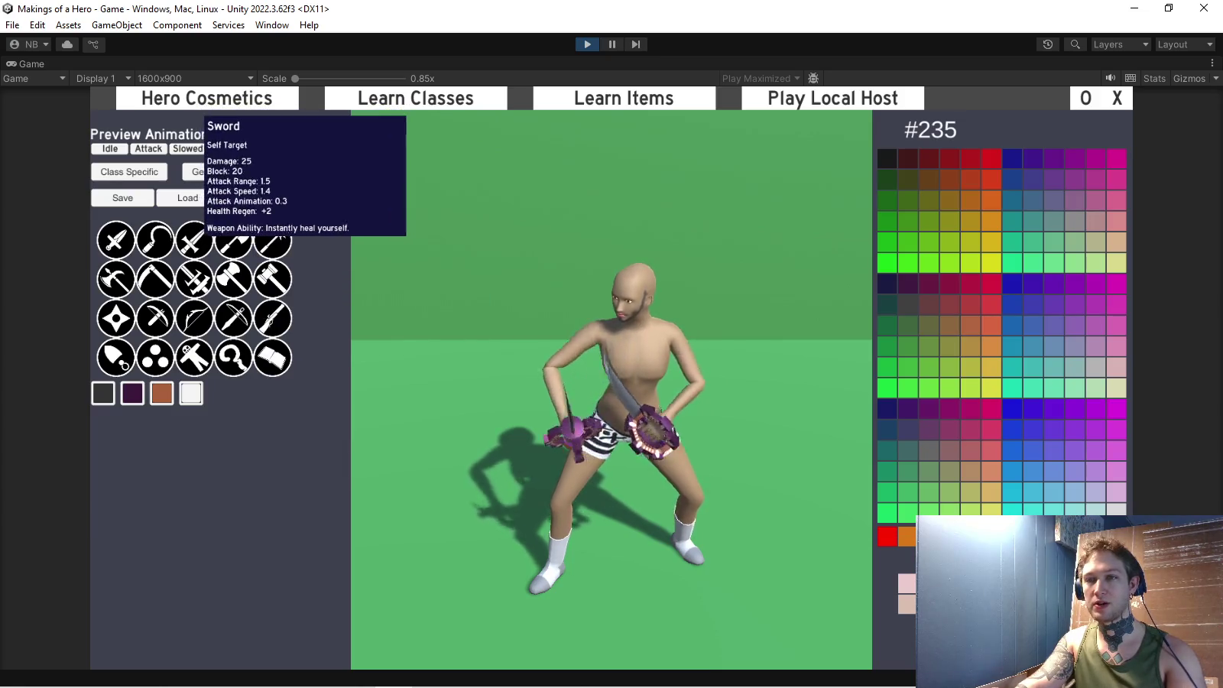
left_click(115, 240)
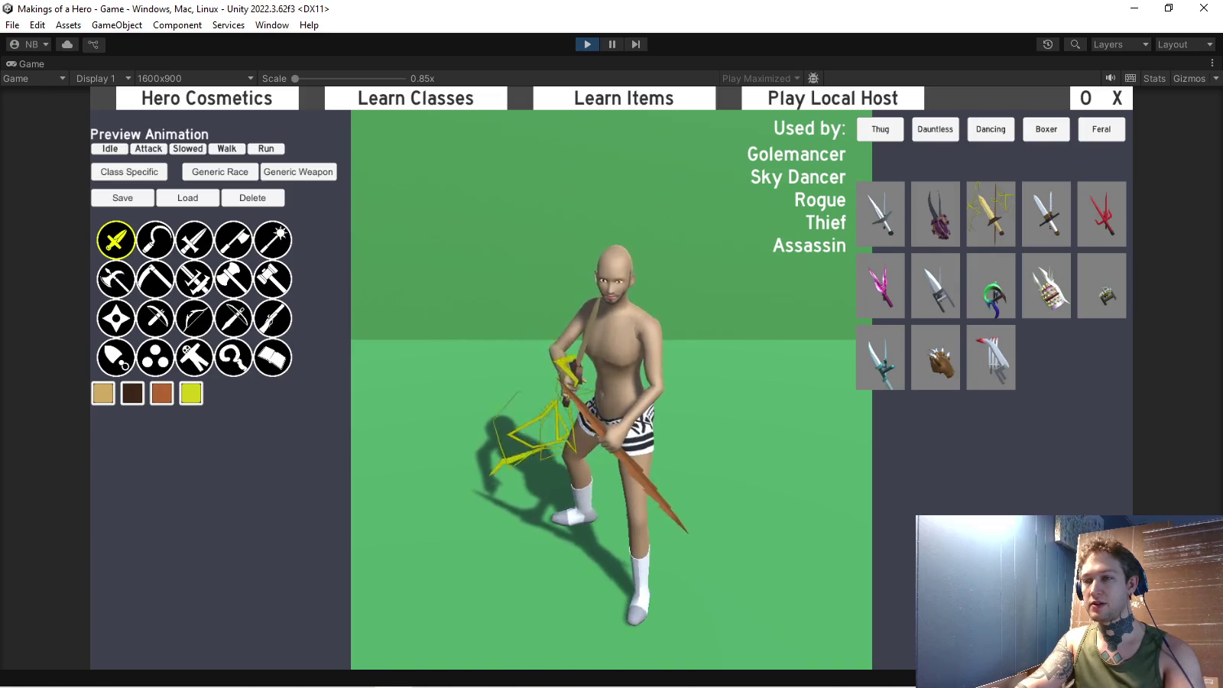
Make the lightning blade's glow red (#005) and return to the dagger skins.
left_click(191, 393)
left_click(990, 159)
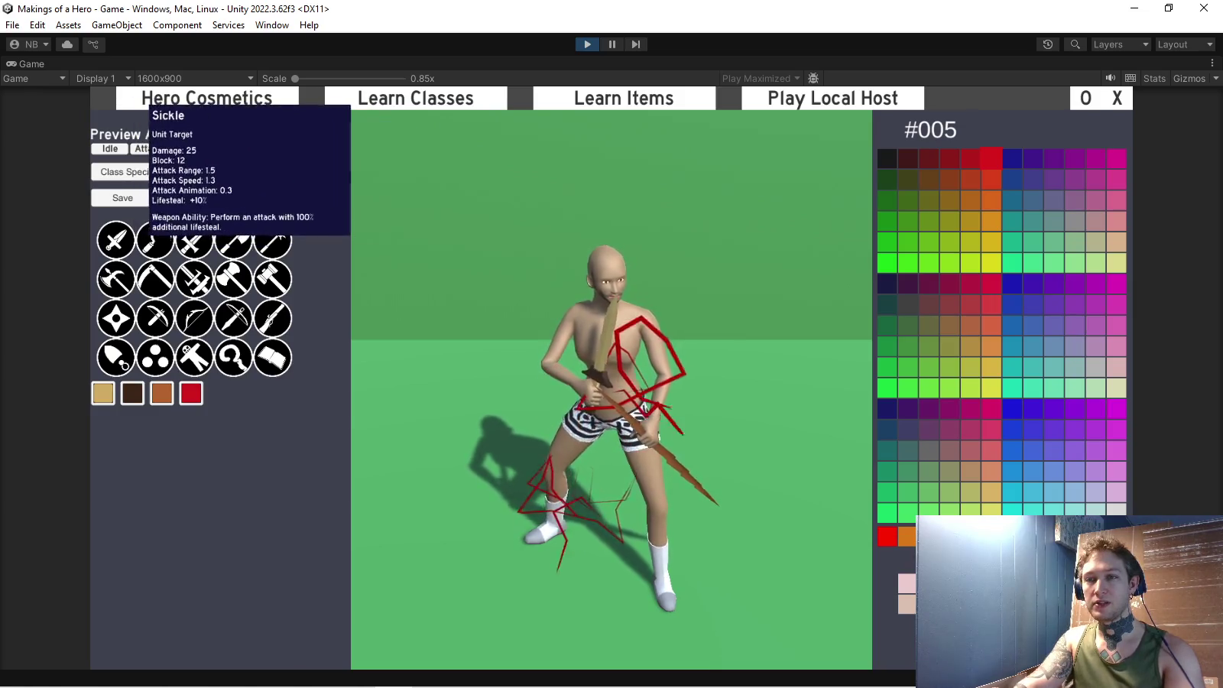
left_click(115, 240)
Preview dagger skins in turn: steel, red sai, pink jagged, curved, lightning, silver sword, ending on red blades.
left_click(1046, 214)
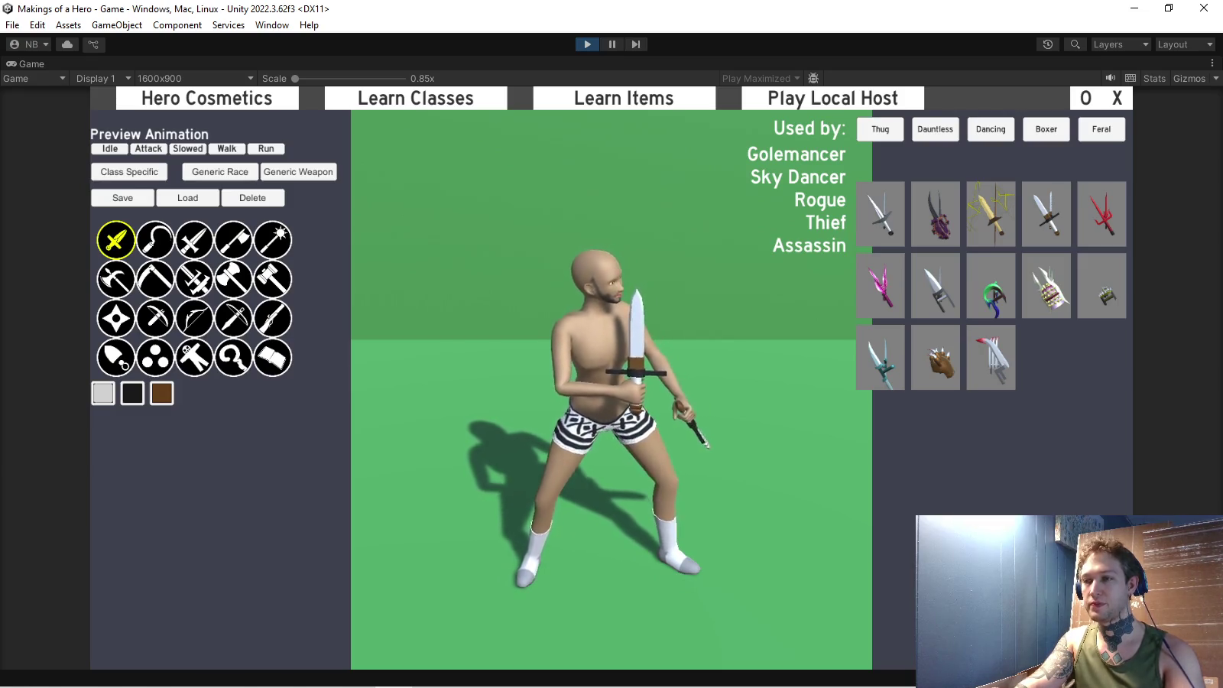
left_click(1101, 214)
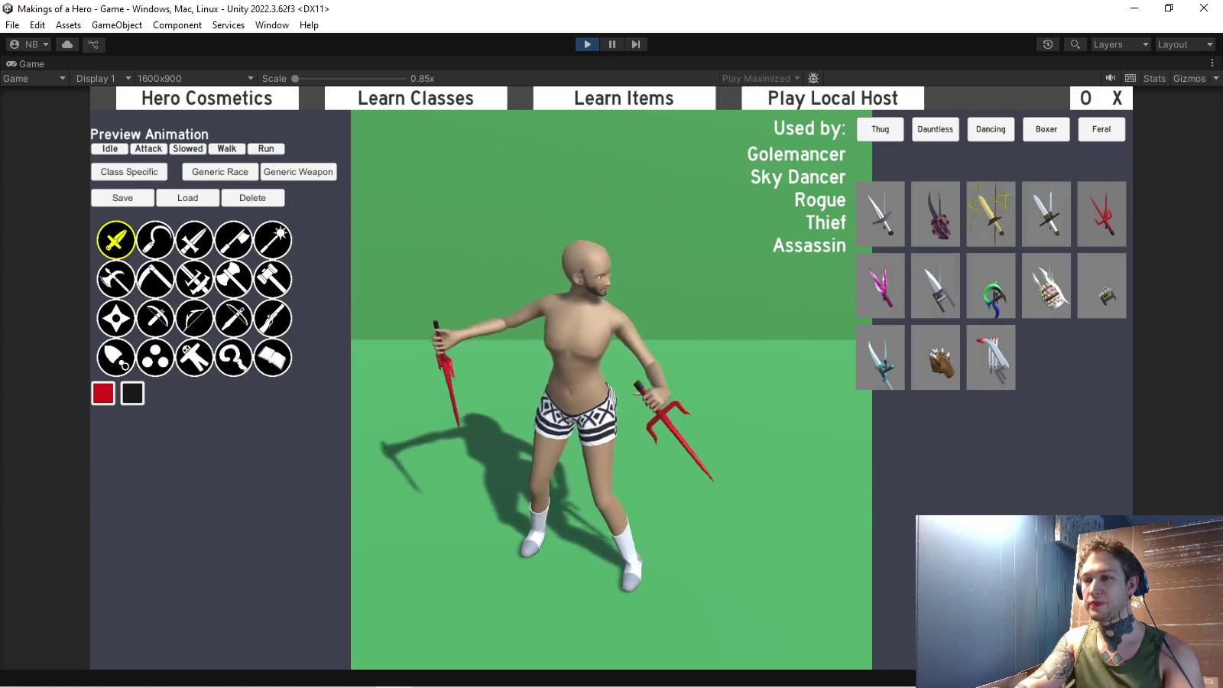
left_click(881, 285)
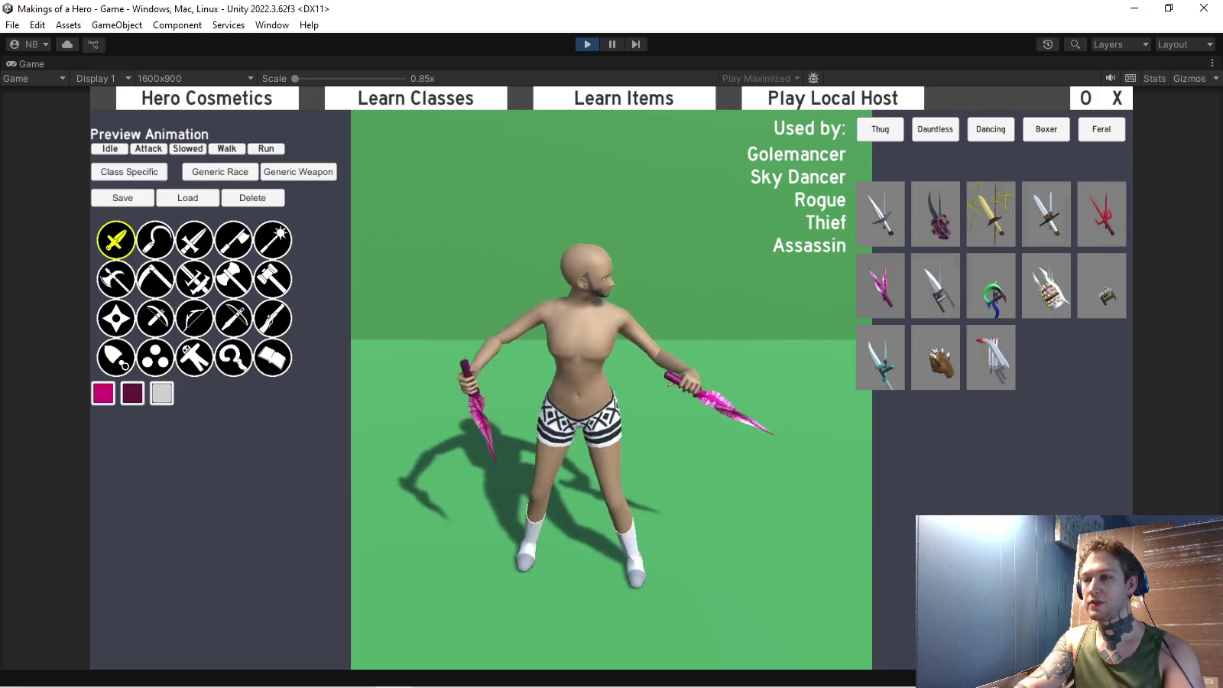
left_click(935, 285)
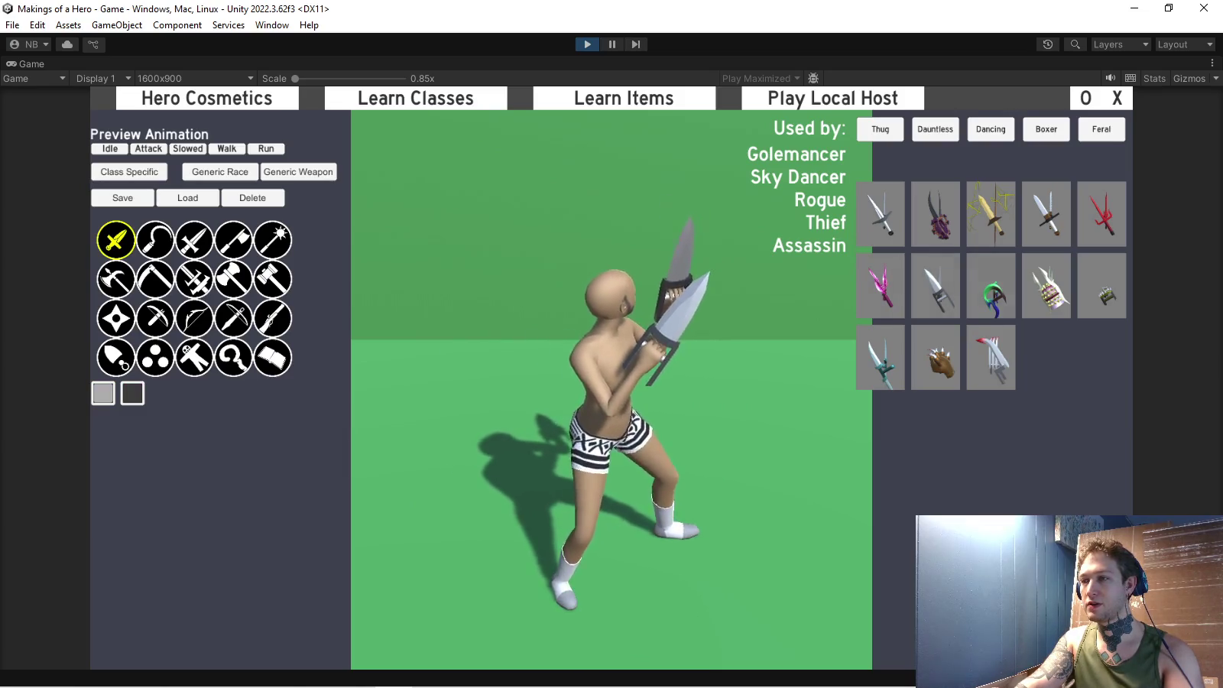
left_click(991, 285)
left_click(880, 214)
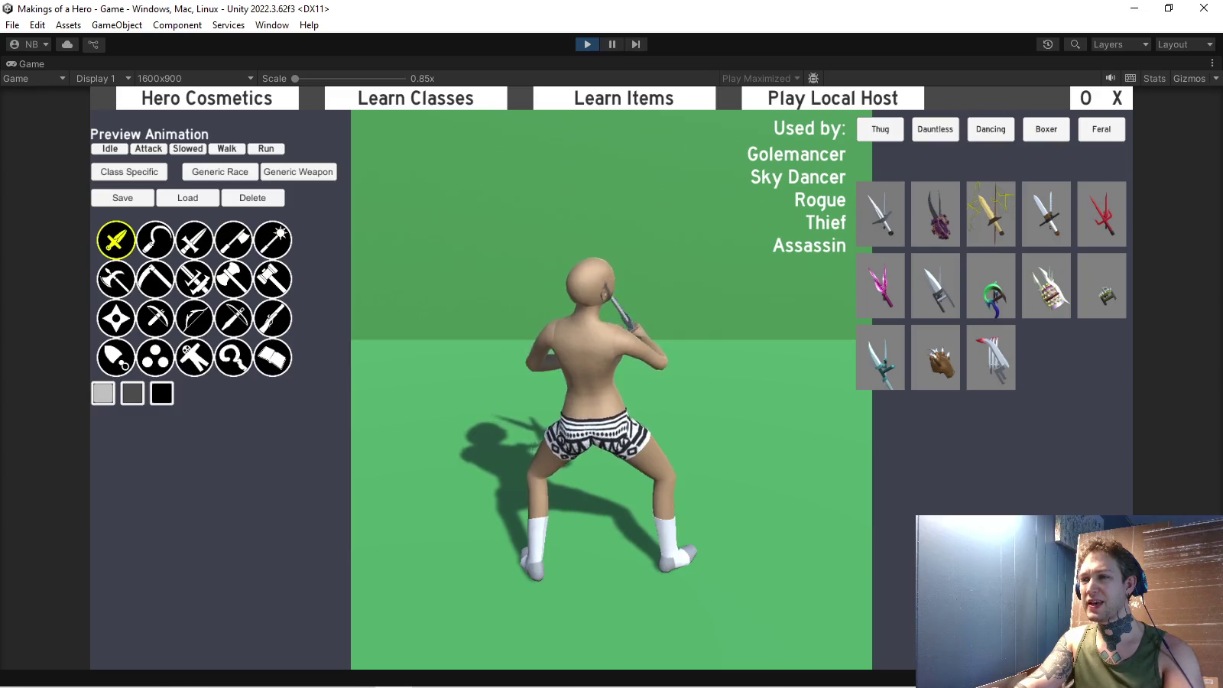
left_click(935, 213)
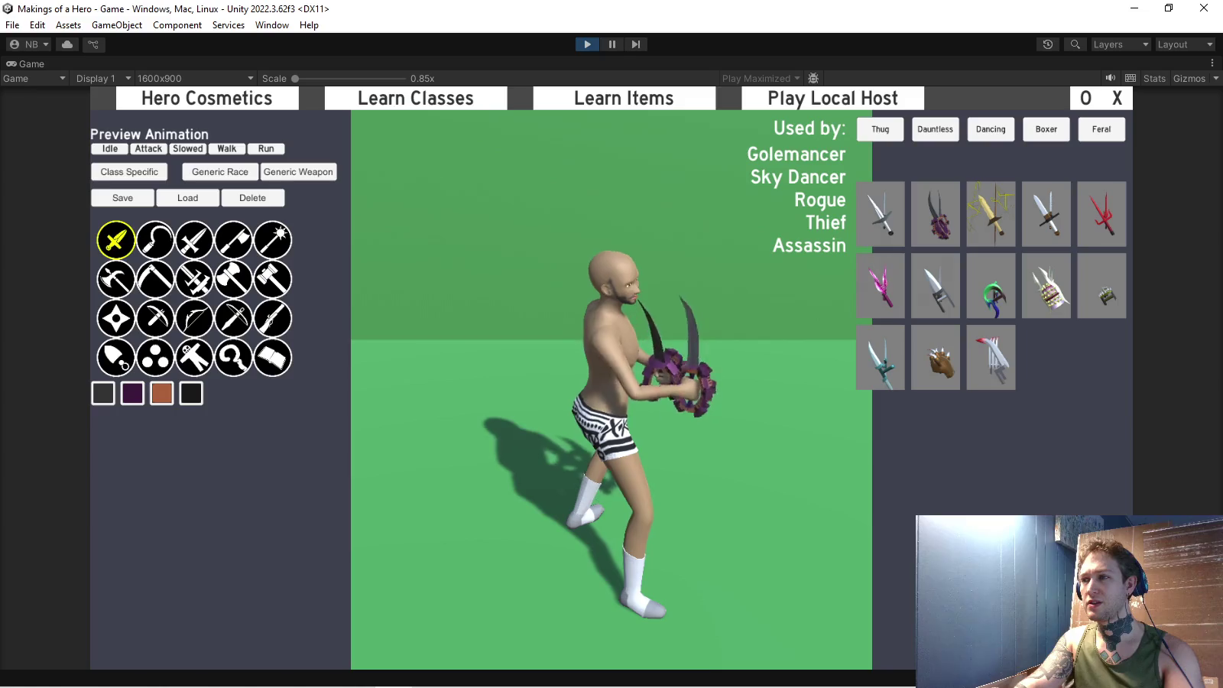
left_click(990, 214)
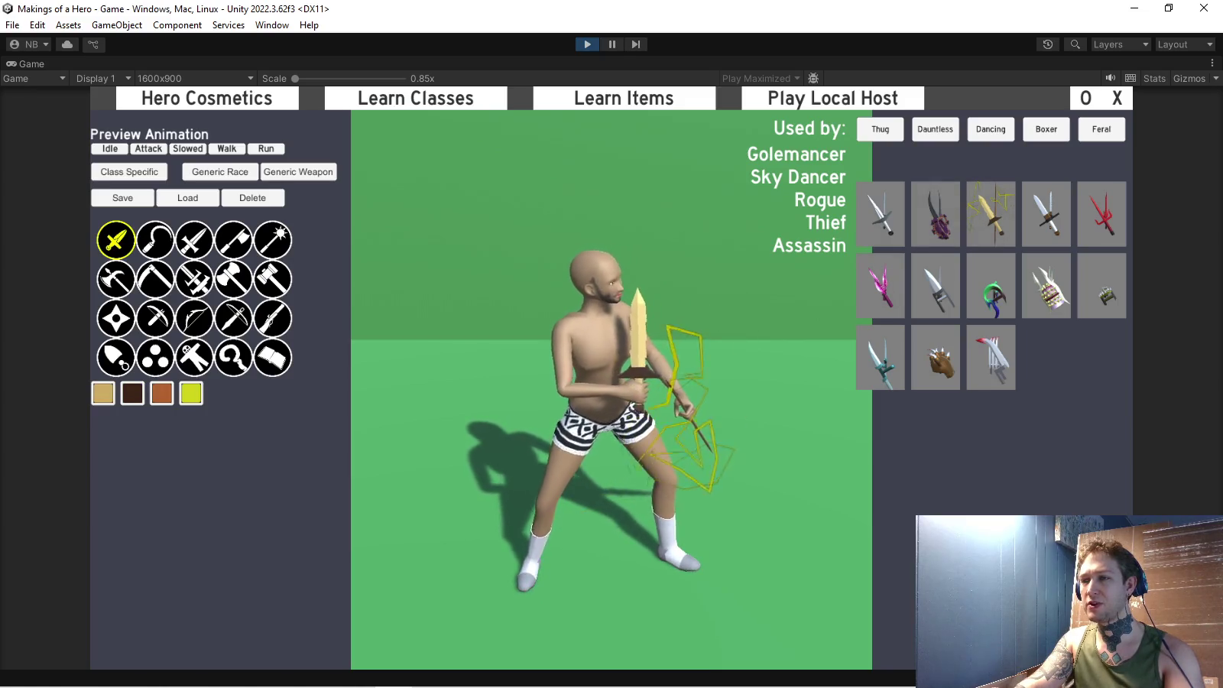
left_click(1046, 214)
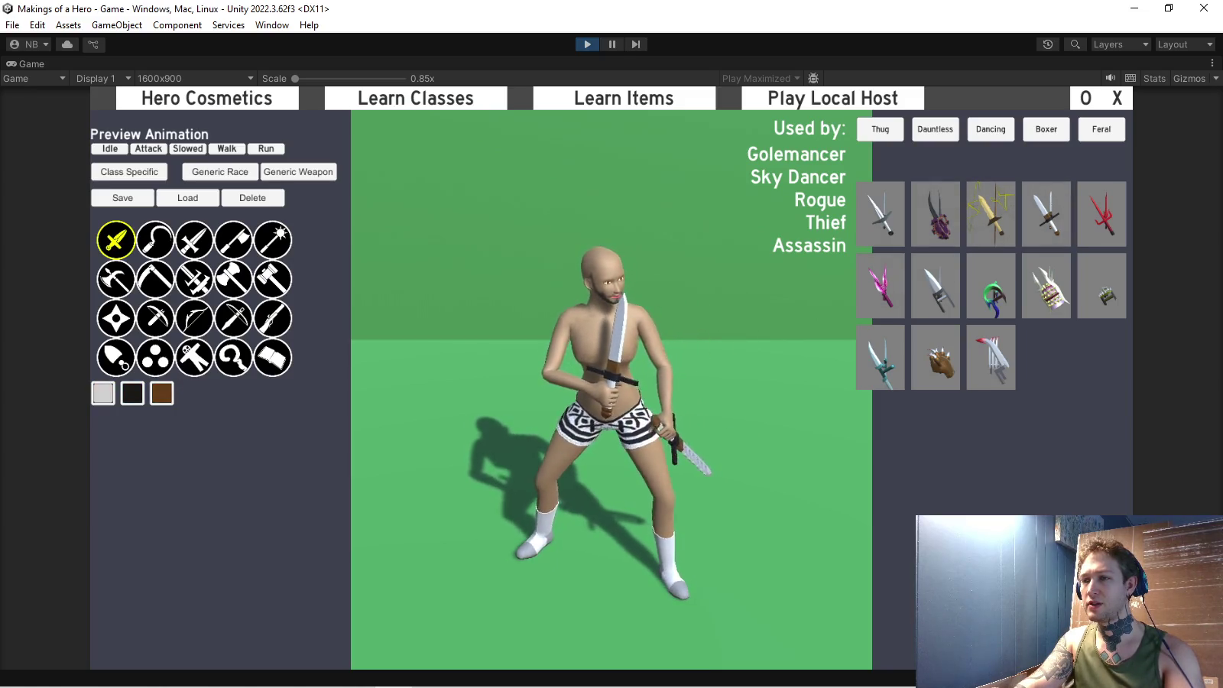
left_click(1102, 214)
Try pink blades, punch daggers, gauntlets, knuckles, teal blade and brown claws, ending on silver claw blades.
left_click(880, 285)
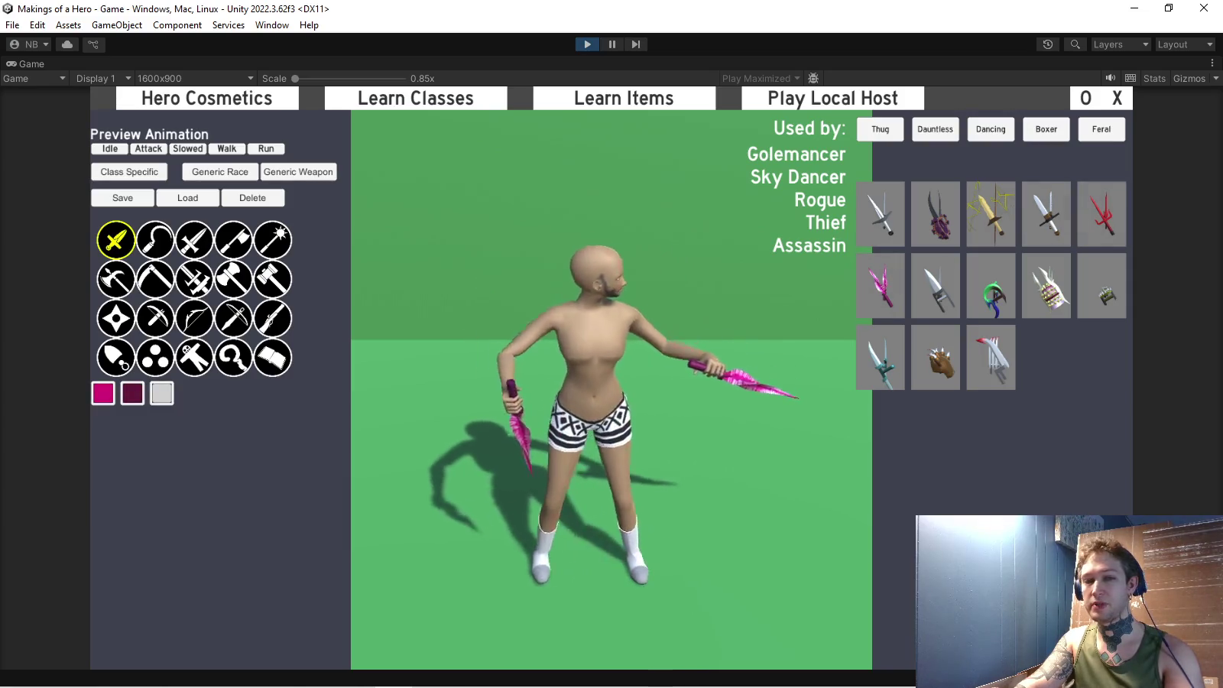
left_click(936, 285)
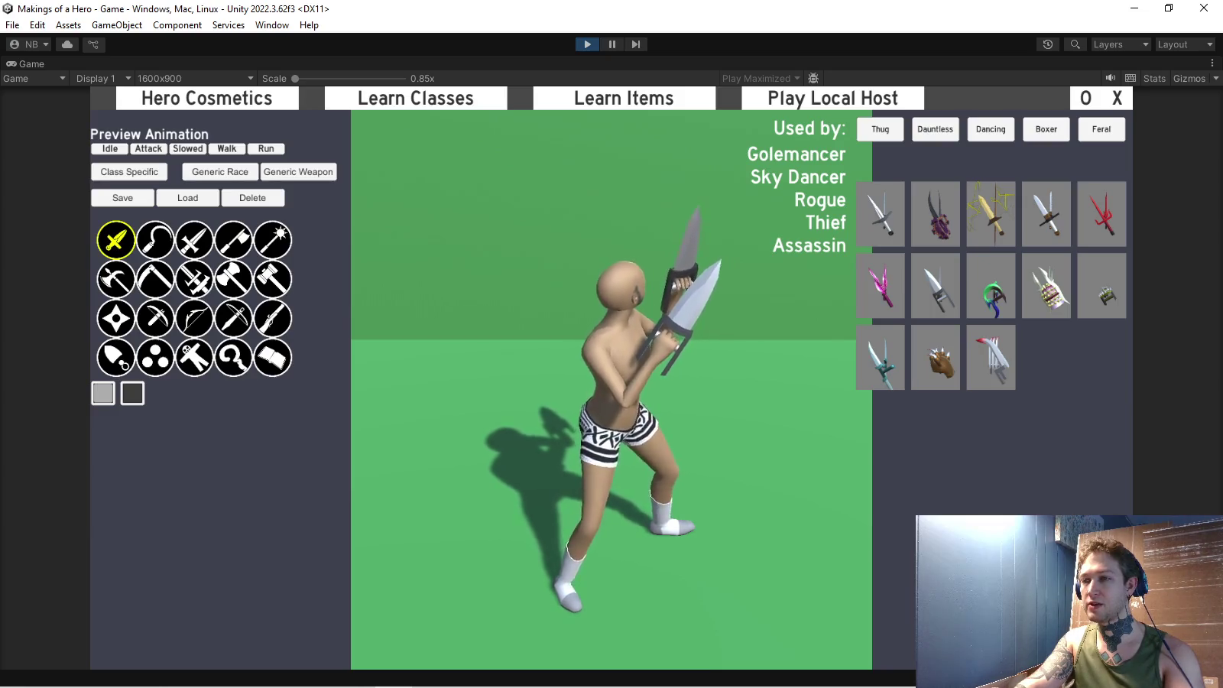
left_click(1046, 285)
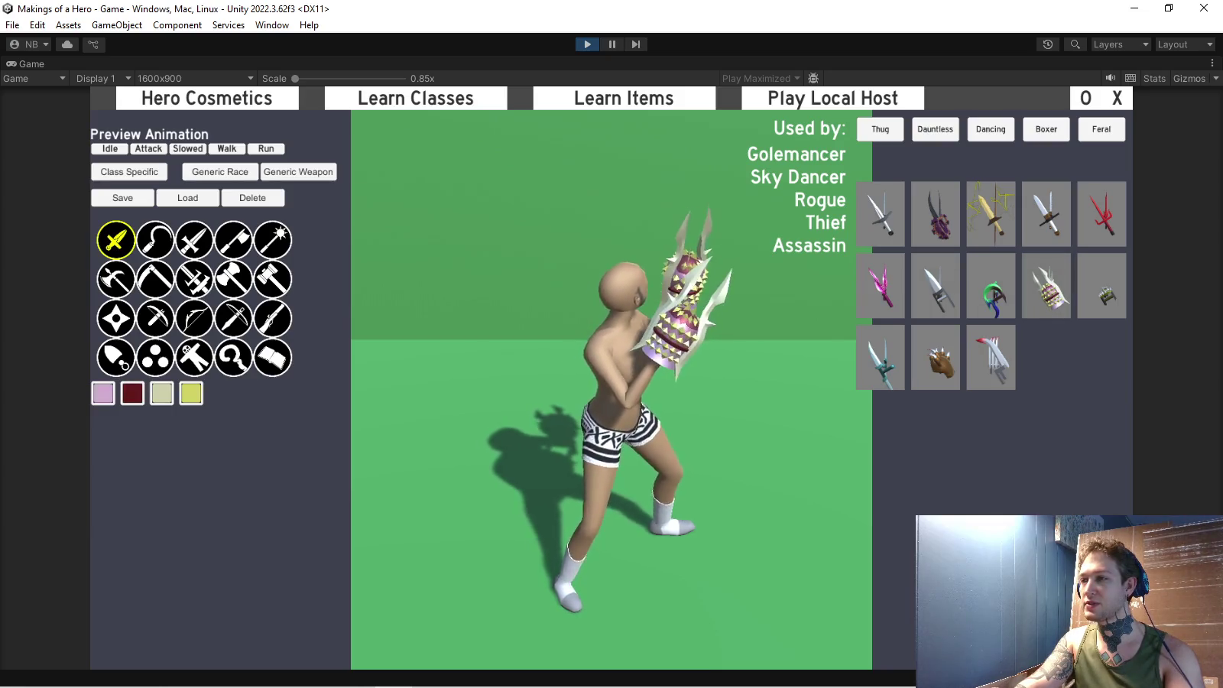
left_click(1101, 285)
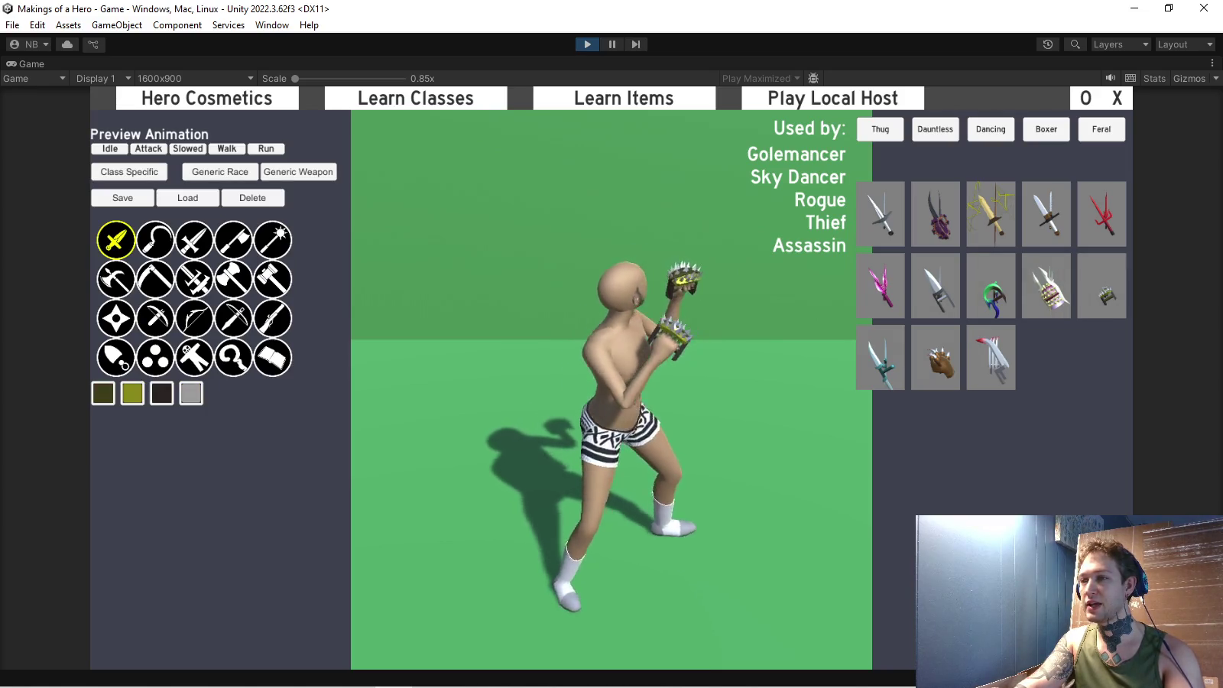
left_click(880, 356)
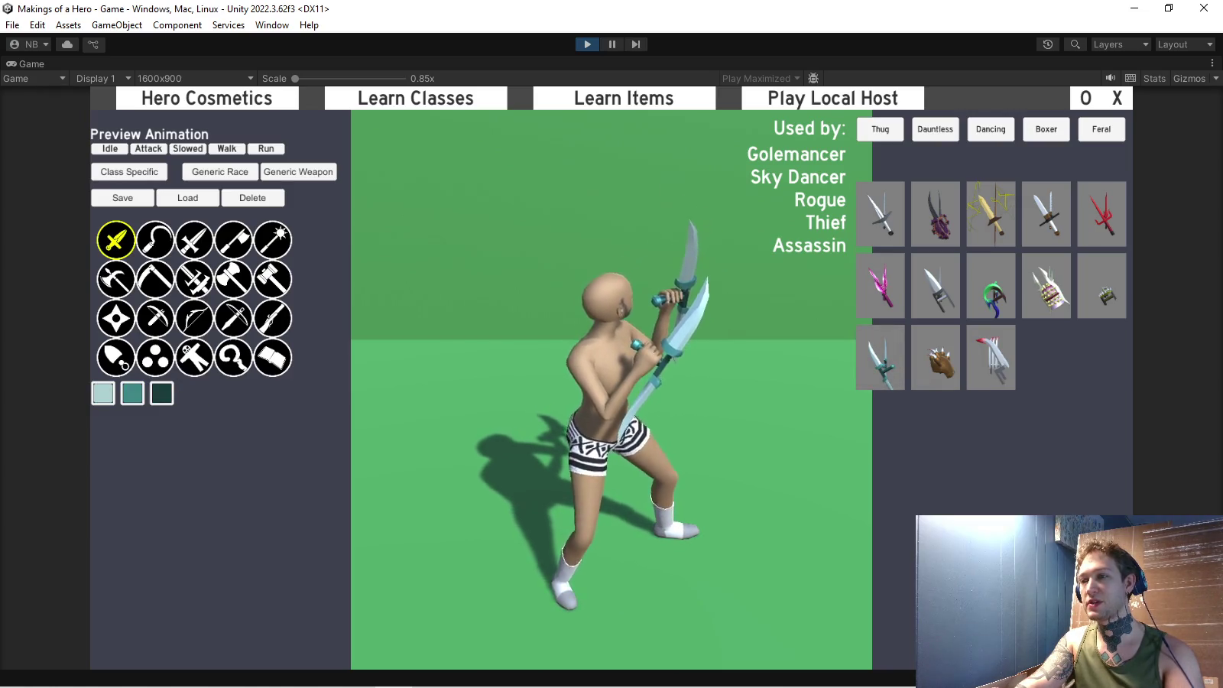
left_click(935, 357)
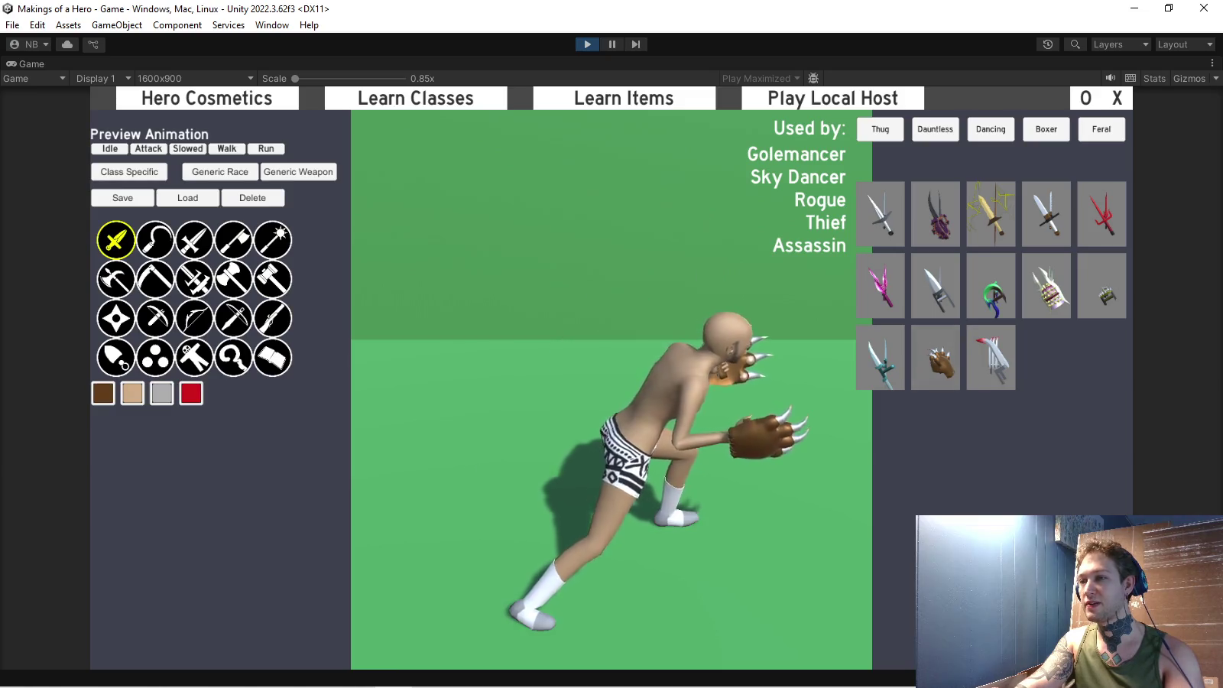
left_click(991, 357)
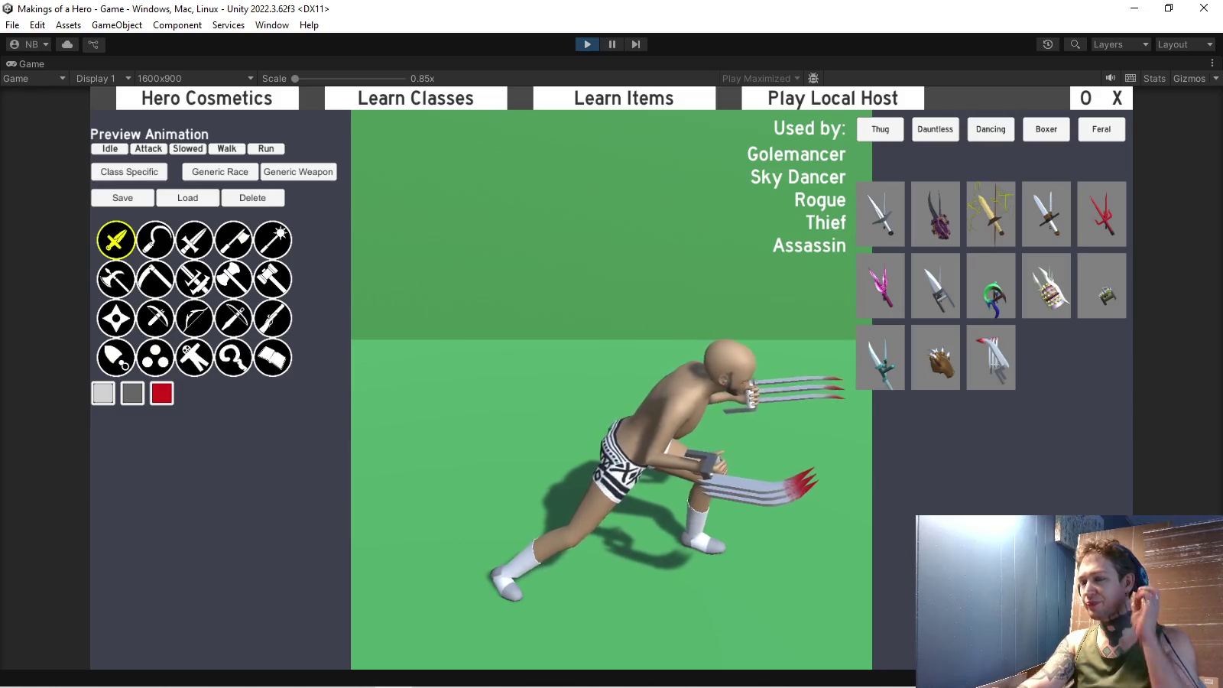
Return to the red W01Sickle texture in GIMP with Free Select at 100% zoom.
key("alt+Tab")
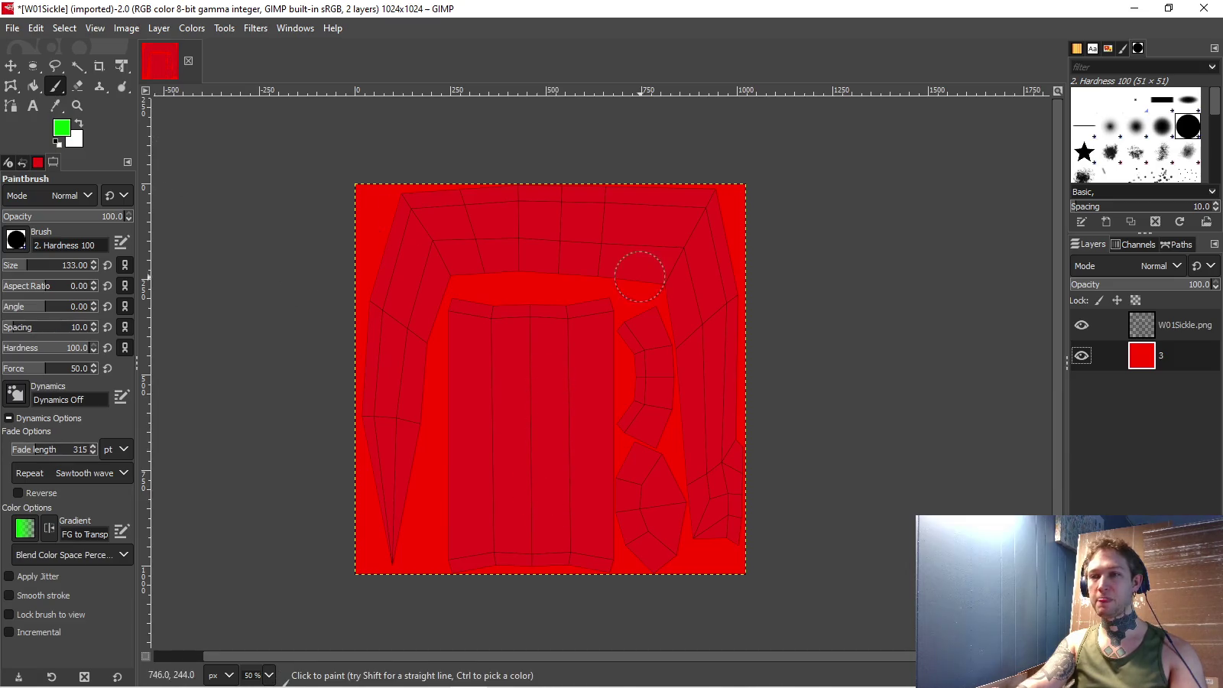
left_click(54, 66)
key("1")
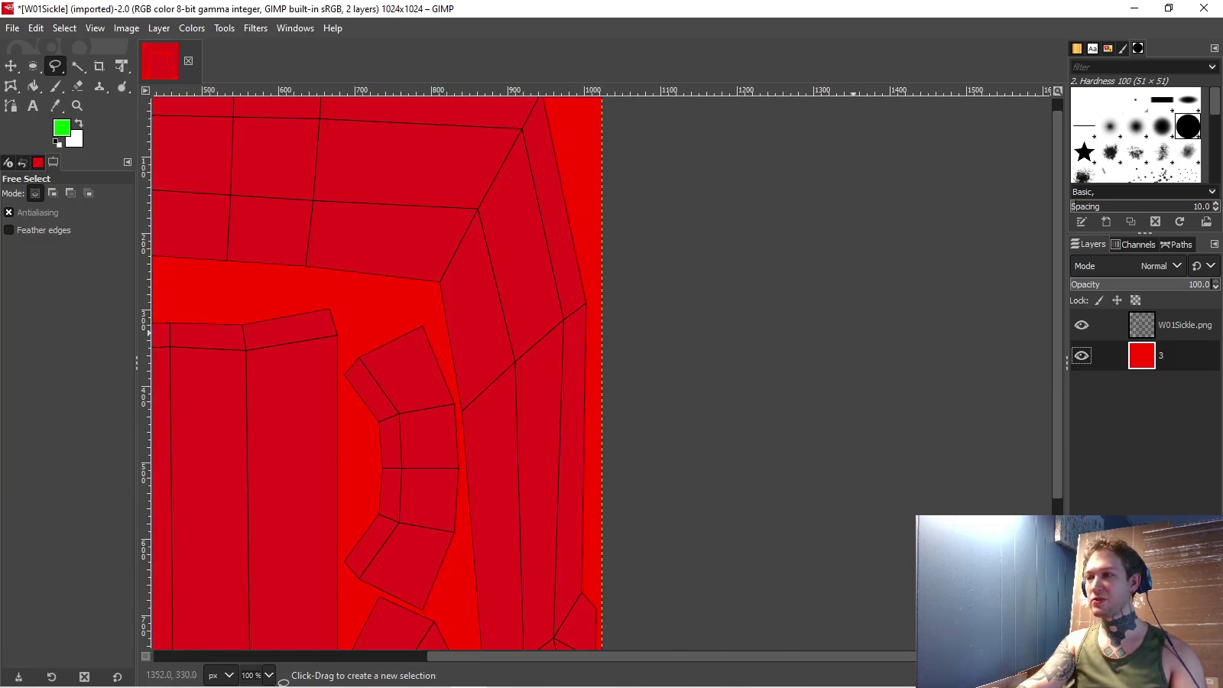
scroll(372, 268, "down", 1)
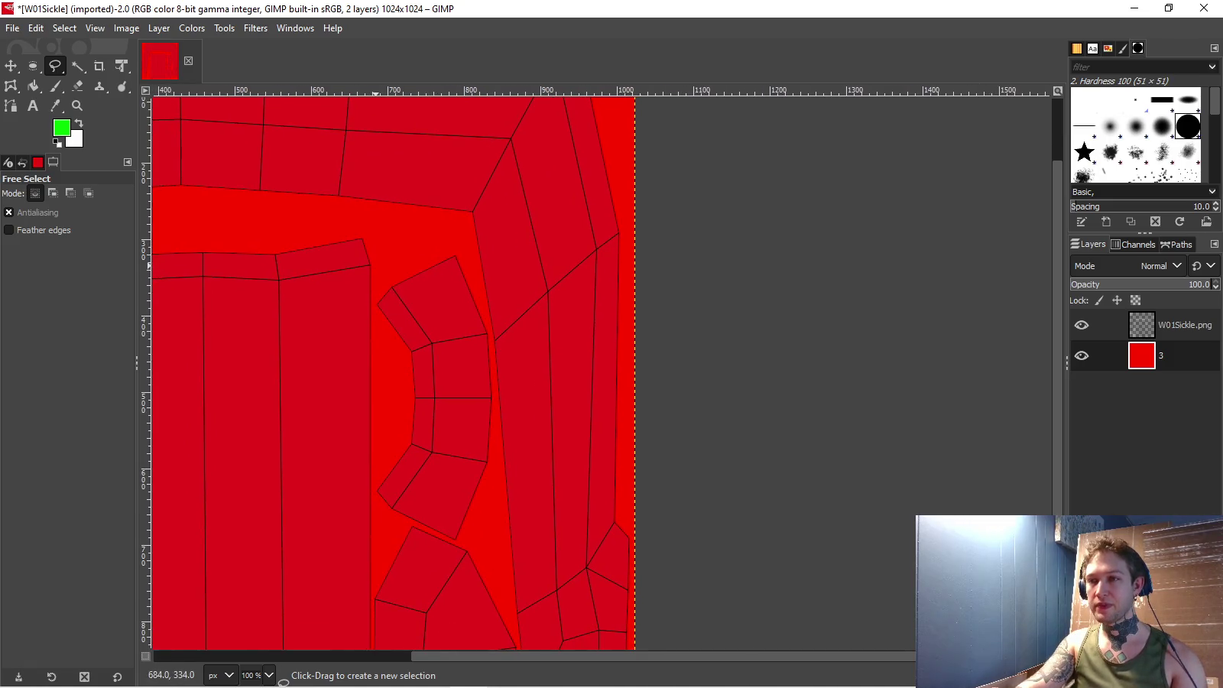
Place polygon selection points around the sickle's UV island corners down to the texture's bottom.
left_click(375, 267)
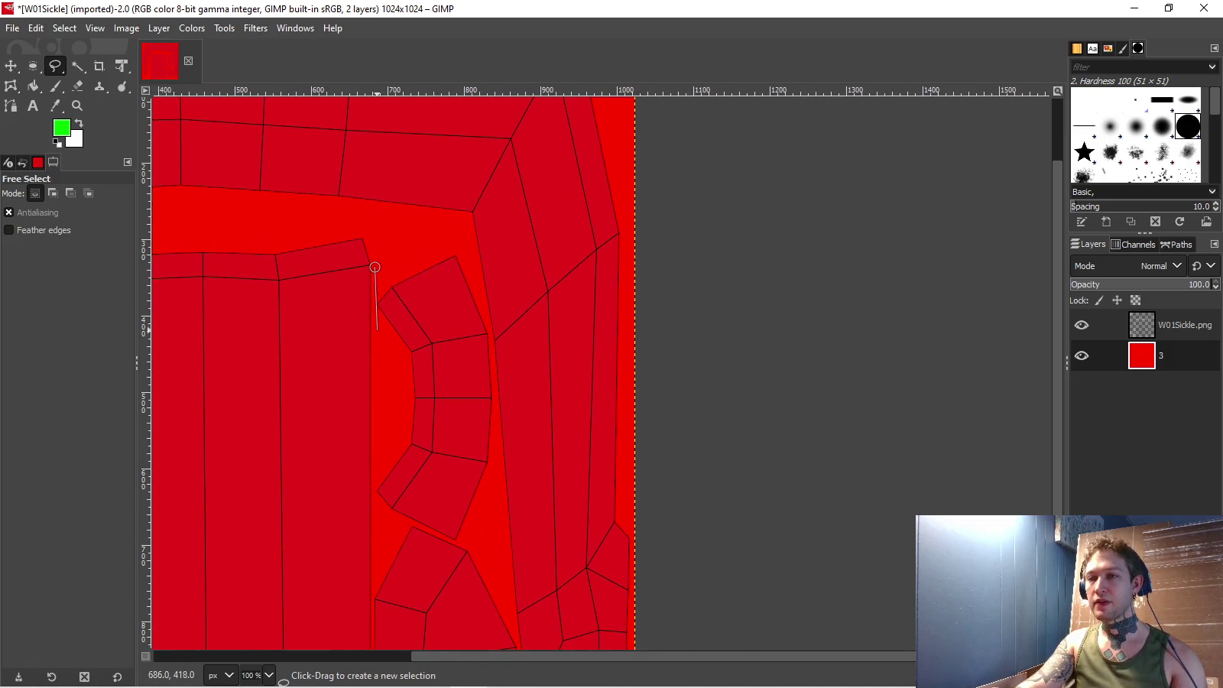
scroll(374, 332, "down", 5)
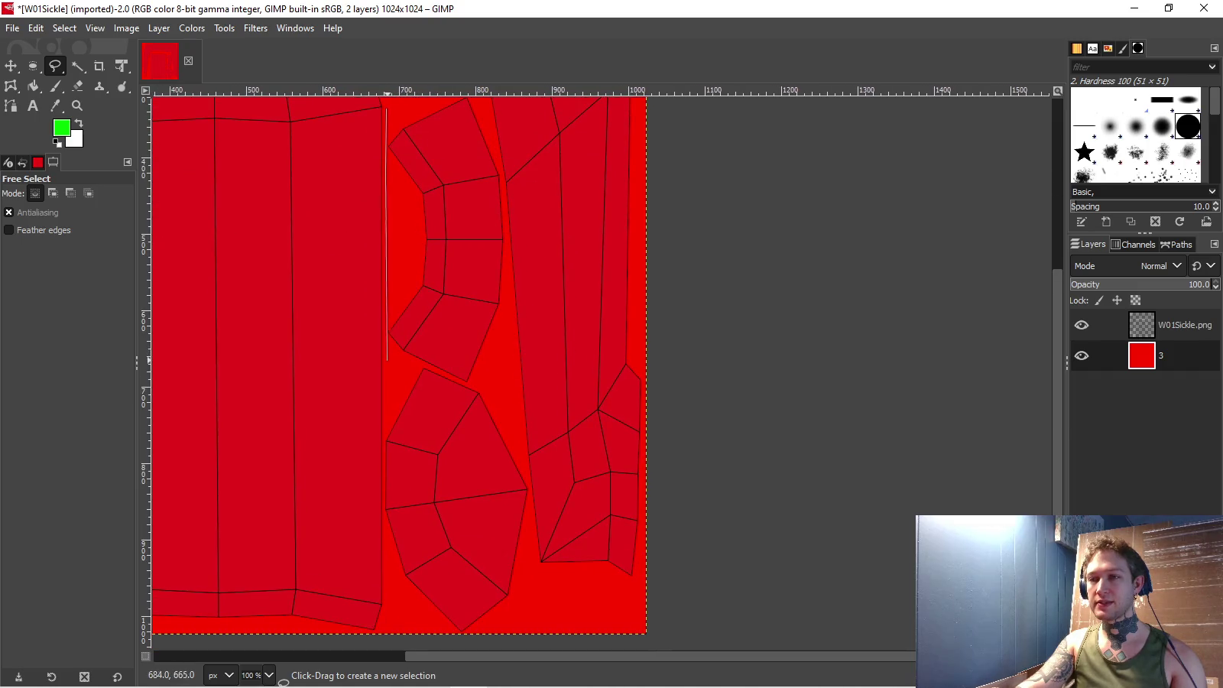
scroll(387, 359, "up", 5)
scroll(384, 359, "up", 3)
scroll(420, 325, "down", 2)
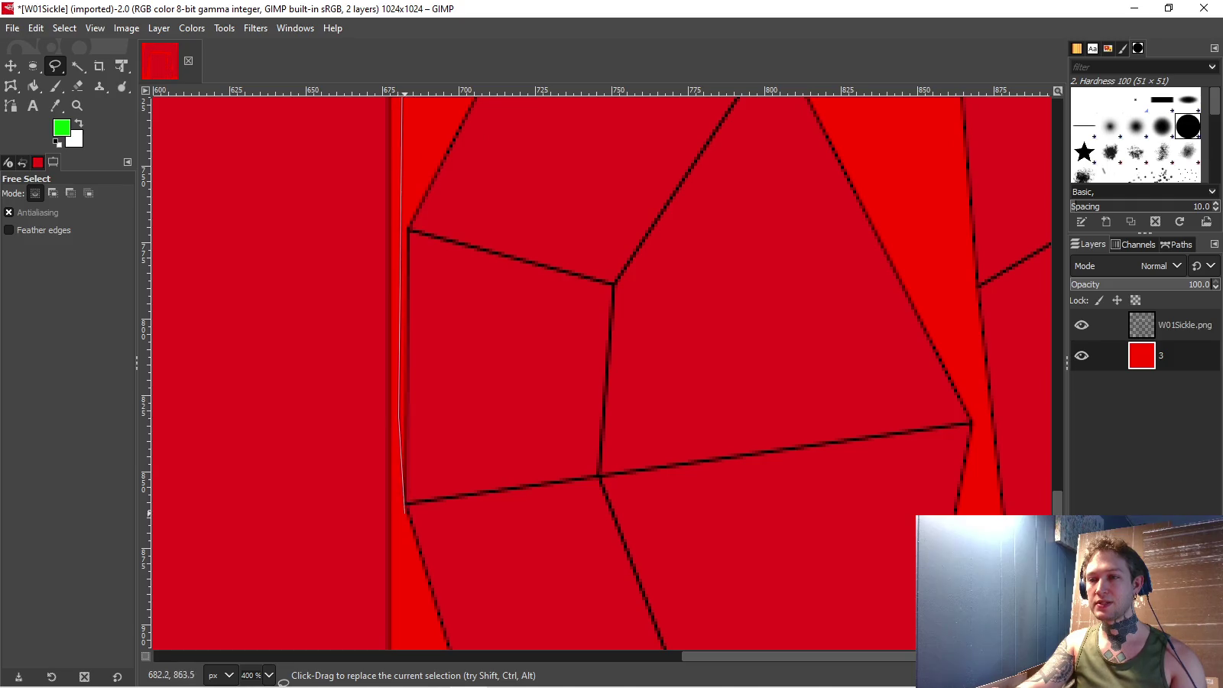
scroll(397, 590, "down", 3)
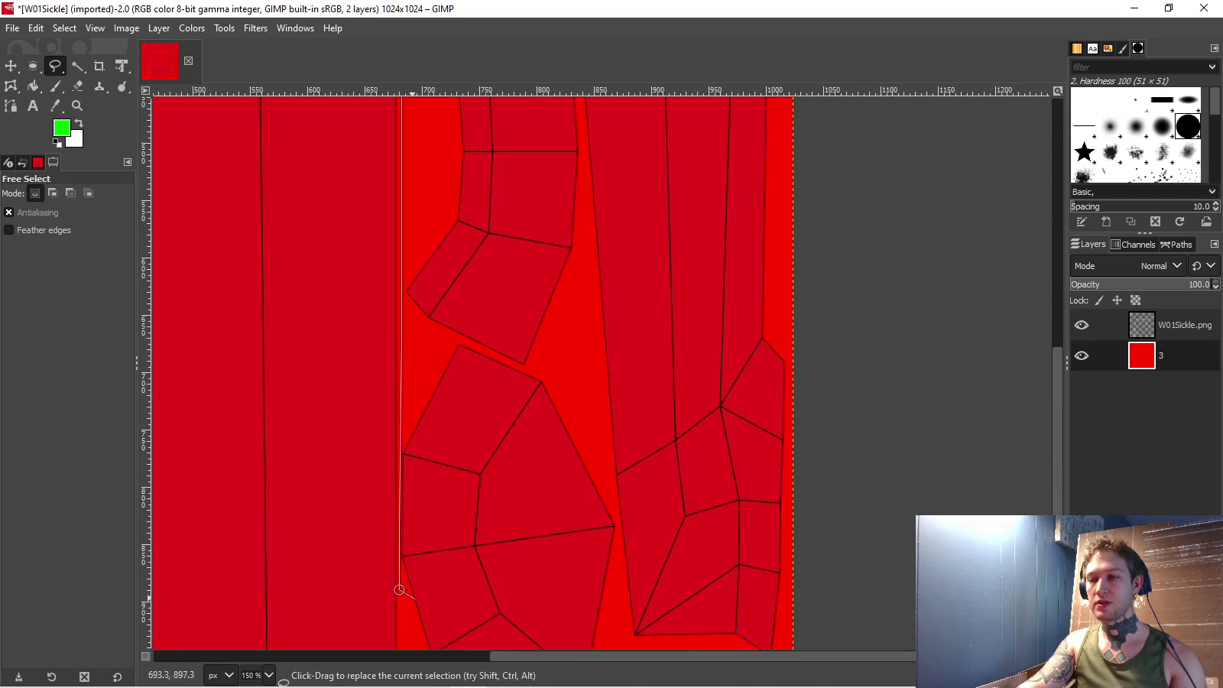
left_click(398, 487)
left_click(618, 482)
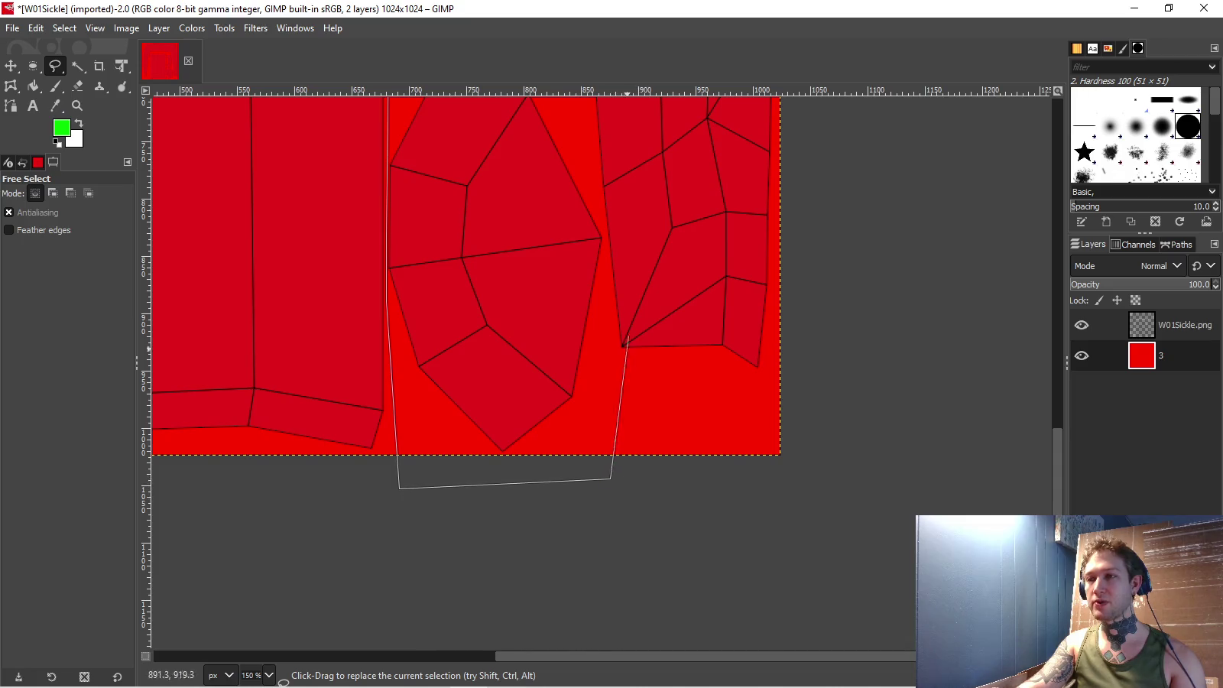
scroll(611, 226, "up", 4)
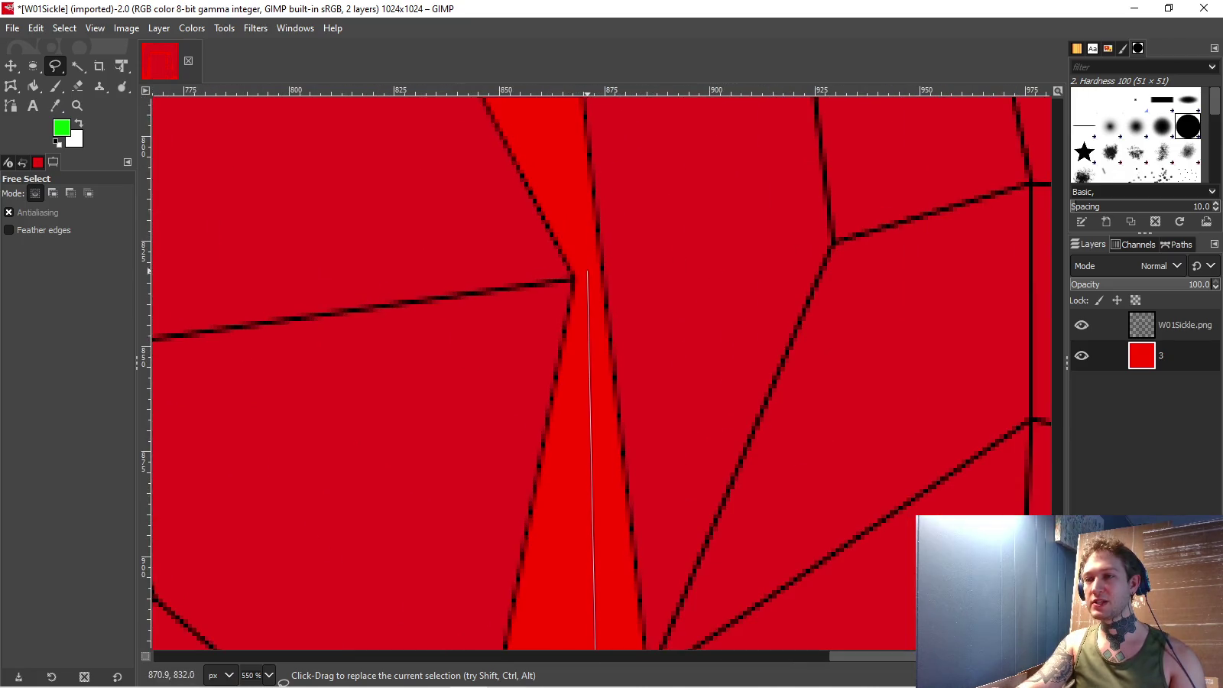
scroll(588, 272, "down", 3)
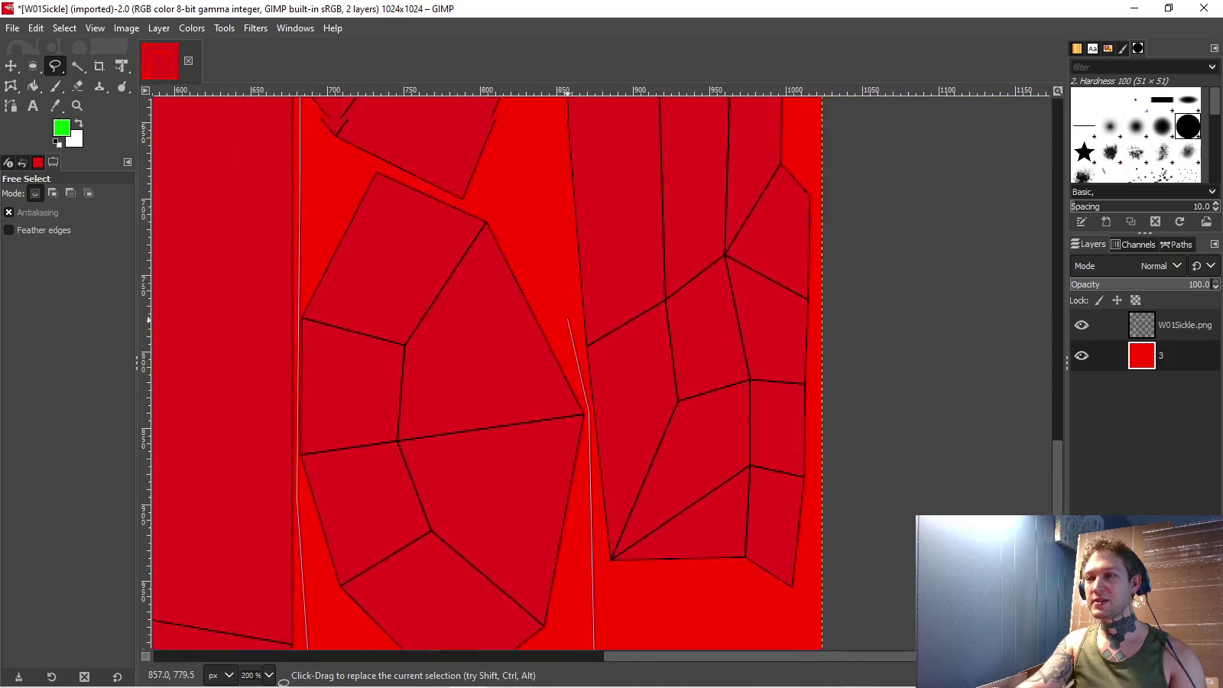